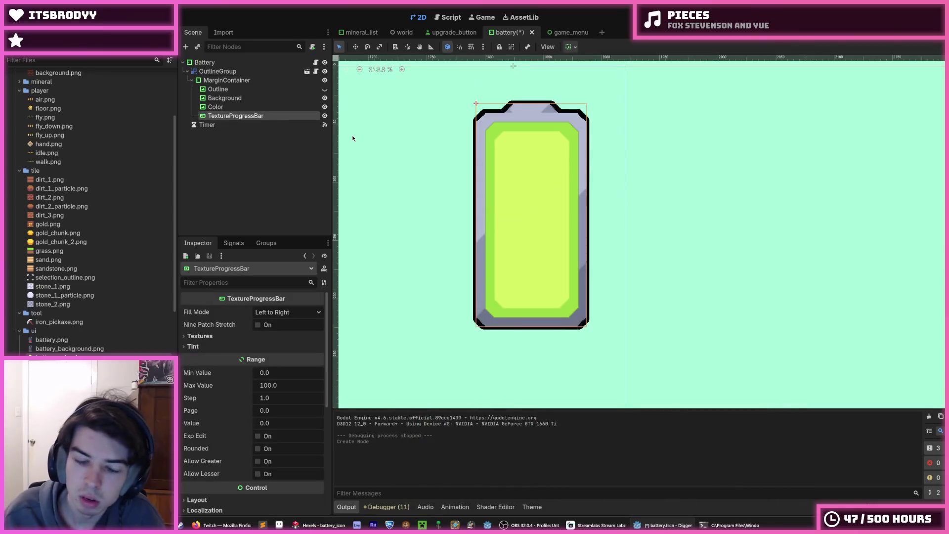
Step: Set the TextureProgressBar's Fill Mode to Bottom to Top, expand Textures, and hide the Background layer
click(264, 313)
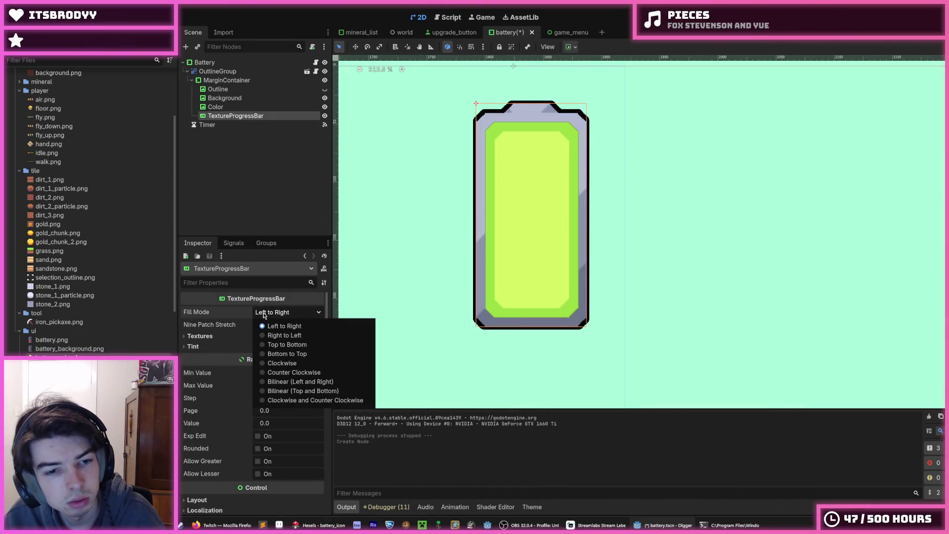
click(286, 344)
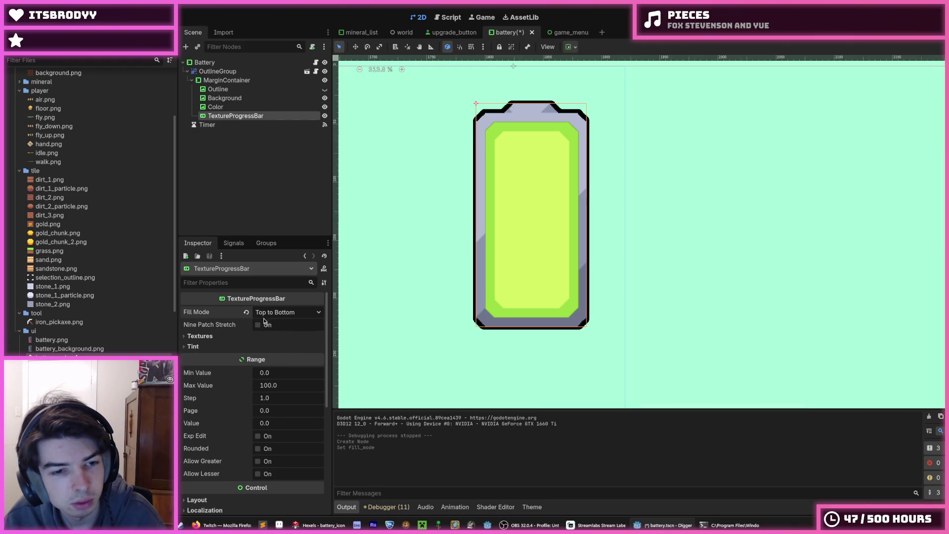
click(267, 313)
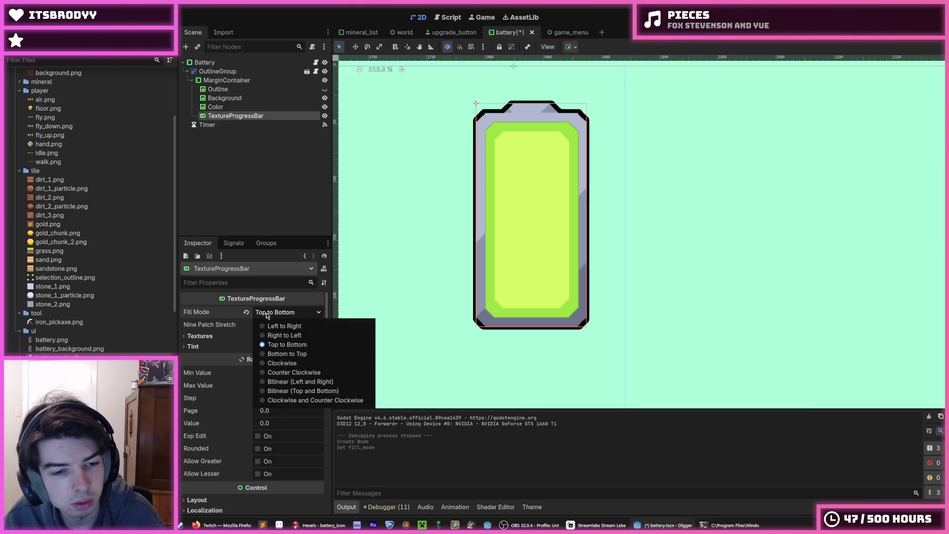
click(280, 354)
click(232, 336)
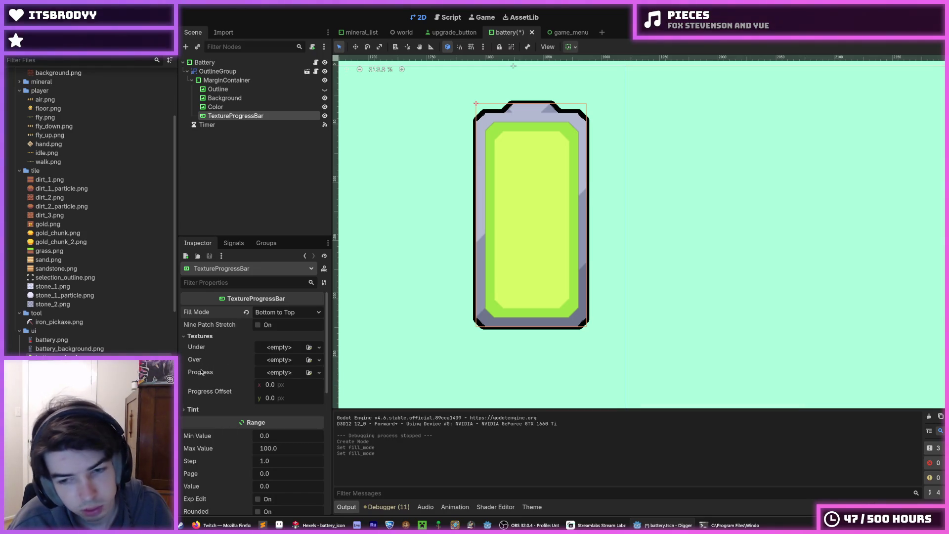
click(325, 98)
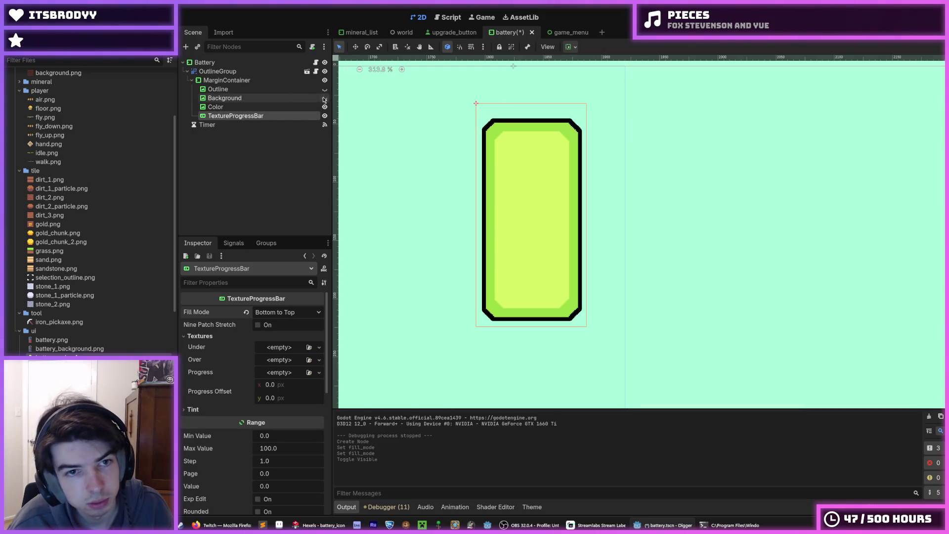
Step: Hide the Color layer and assign battery_background.png as the Under texture
click(325, 107)
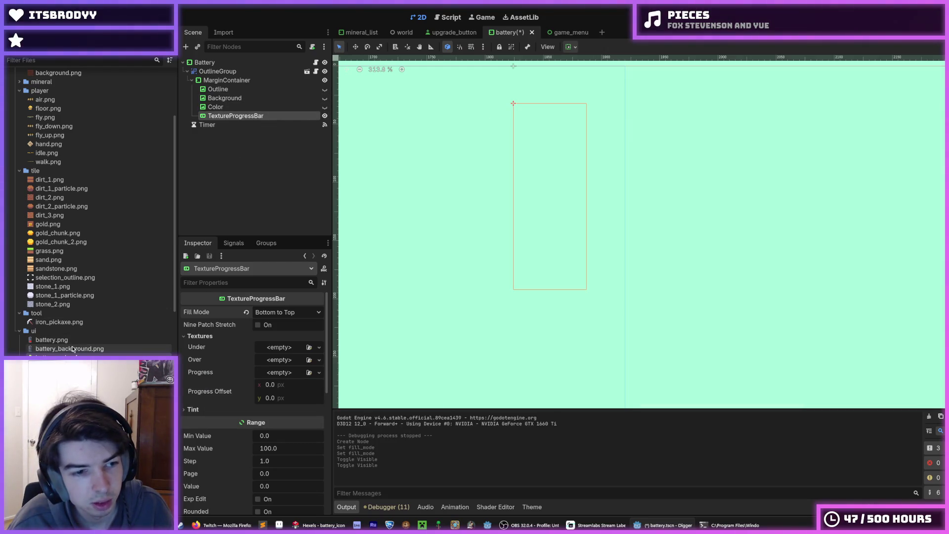
mouse_move(81, 351)
mouse_down()
mouse_move(271, 348)
mouse_move(296, 377)
mouse_up()
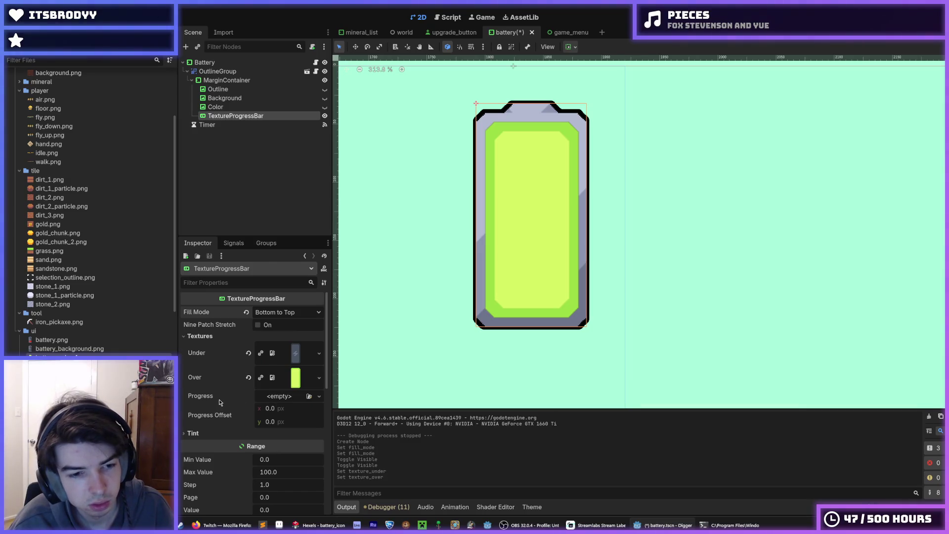
mouse_move(204, 397)
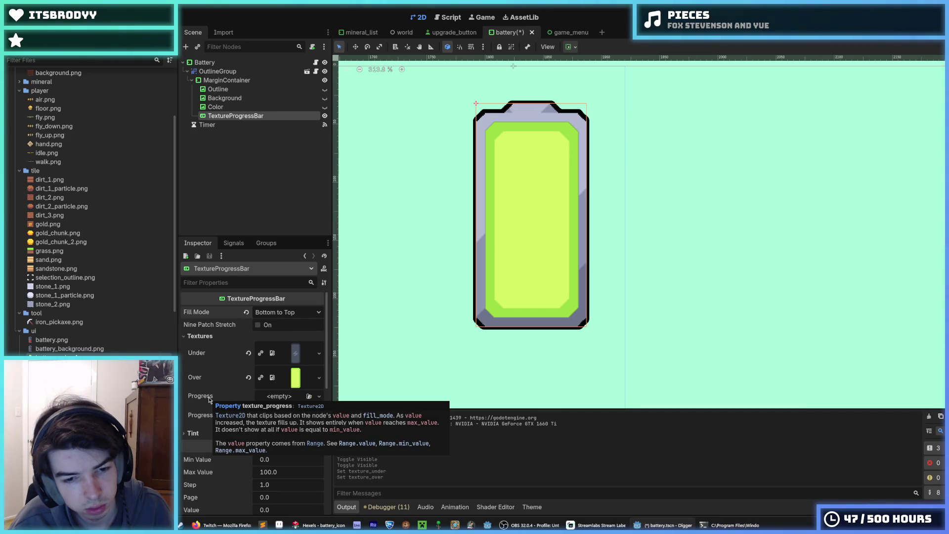
Step: Raise the bar's Value to 33 and put the orange image in the Progress texture slot
scroll(217, 401, down, 4)
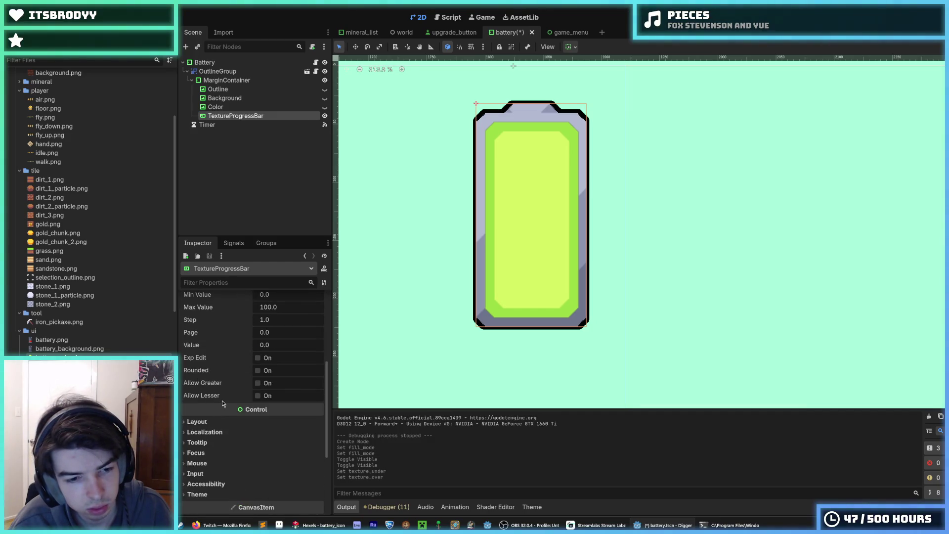
scroll(222, 403, up, 2)
mouse_move(272, 430)
mouse_down()
mouse_move(259, 429)
mouse_move(279, 428)
mouse_up()
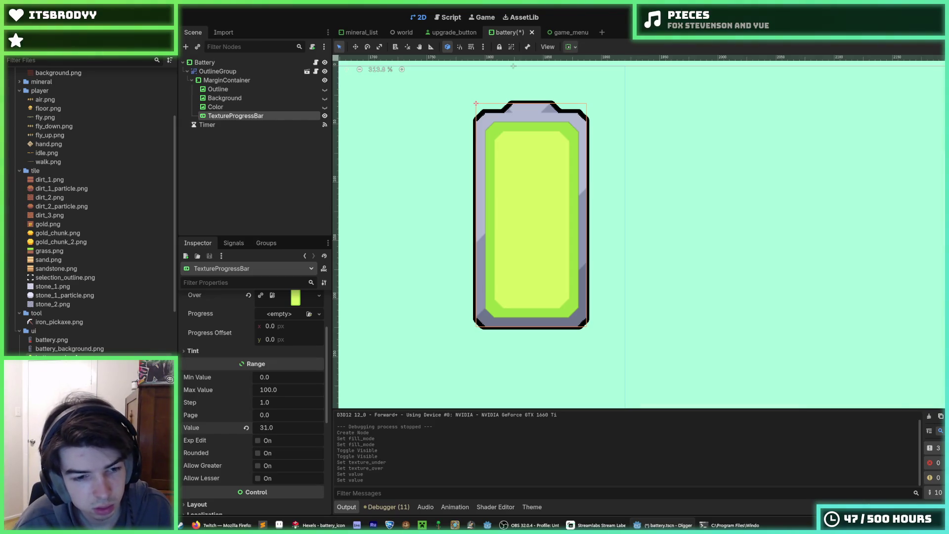
scroll(207, 418, up, 2)
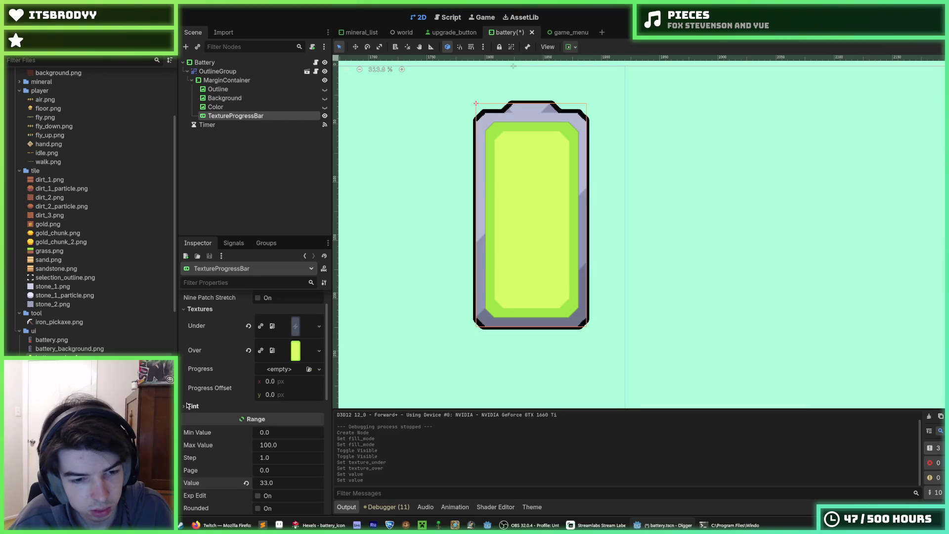
scroll(186, 402, up, 1)
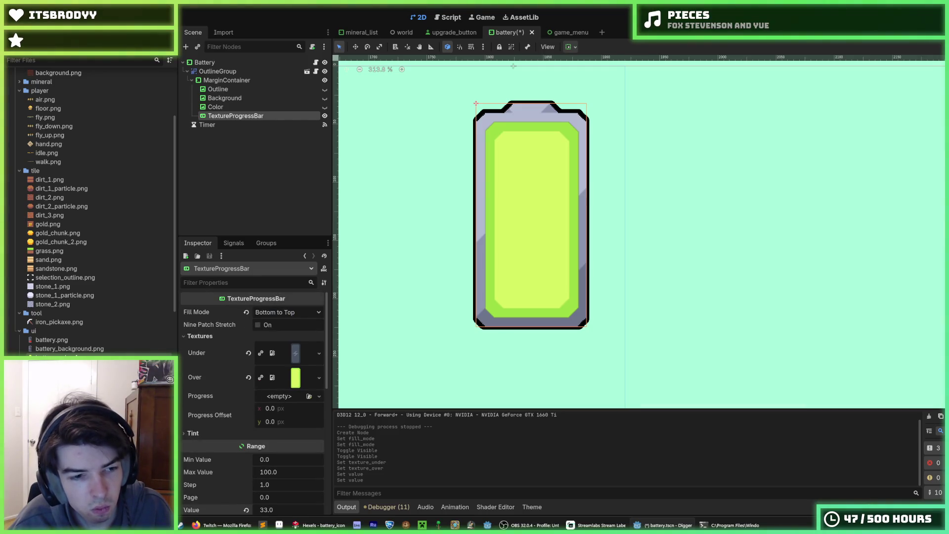
drag(55, 358, 283, 398)
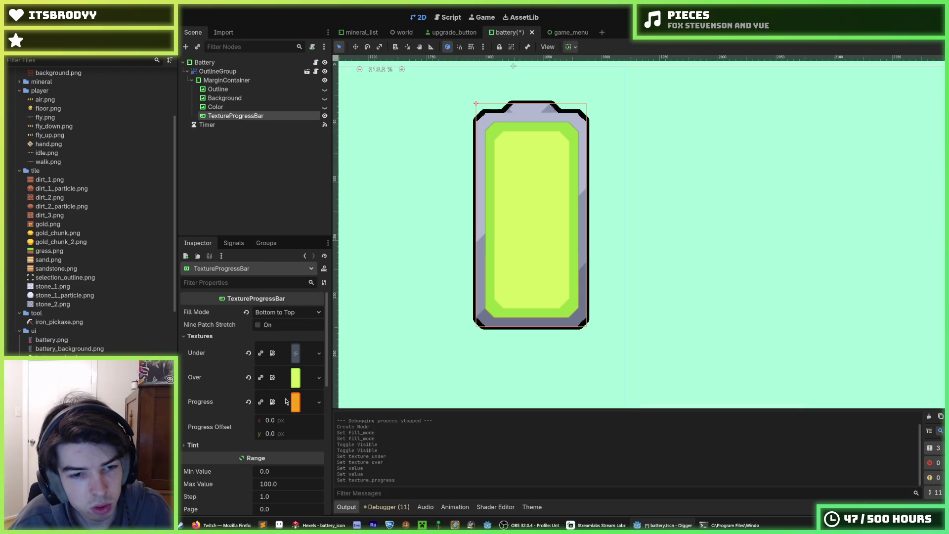
Step: Clear the green Over texture and raise the fill to about two-thirds
click(248, 377)
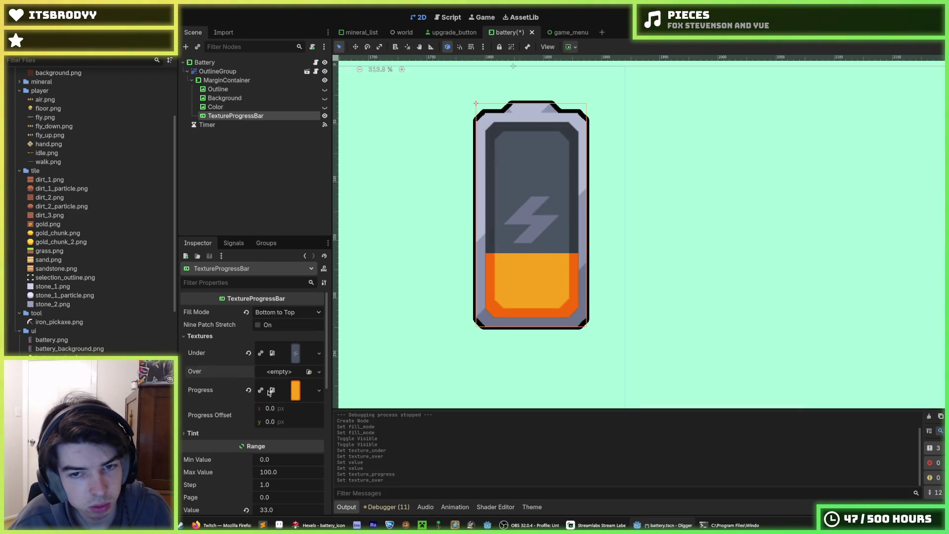
scroll(257, 435, down, 3)
drag(266, 427, 287, 427)
scroll(268, 414, up, 1)
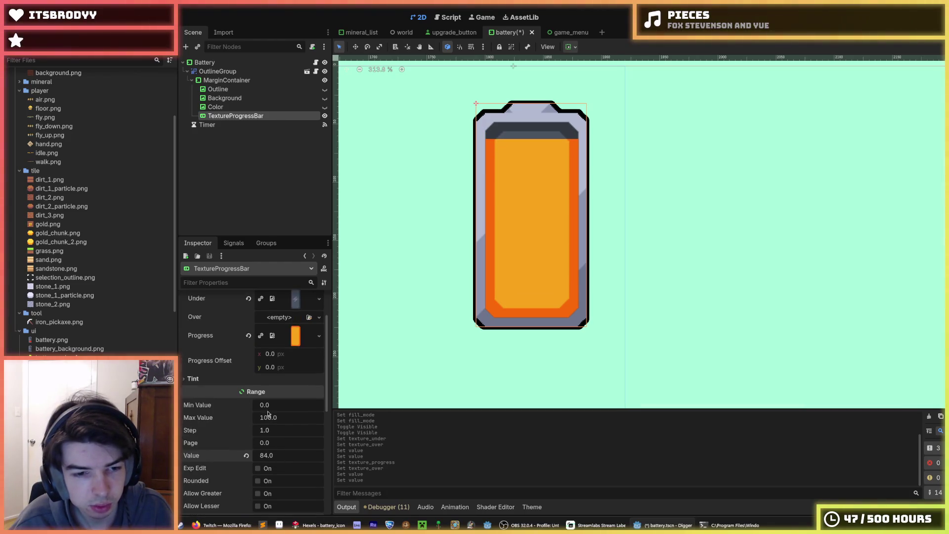
scroll(269, 446, down, 1)
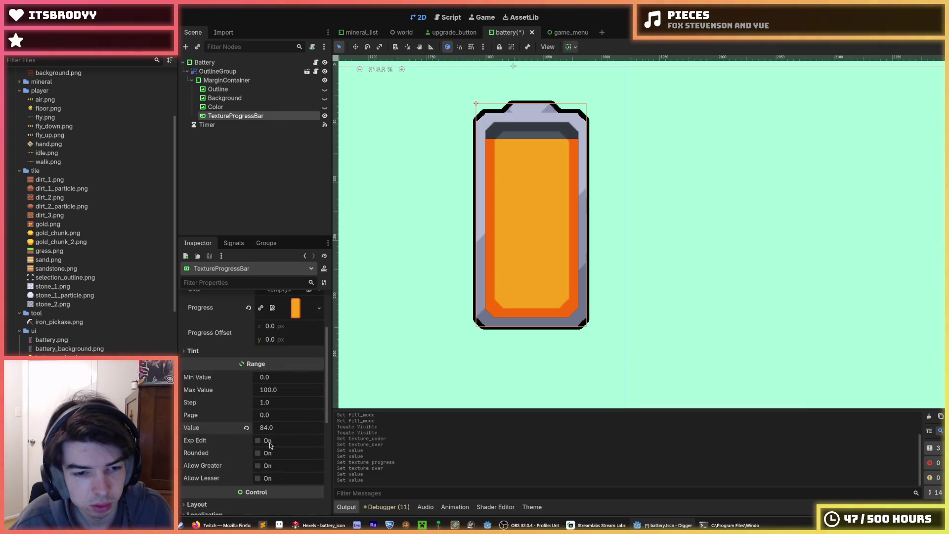
Step: Set Max Value to 192 and bring Value to 187
click(277, 390)
text(192)
key(Return)
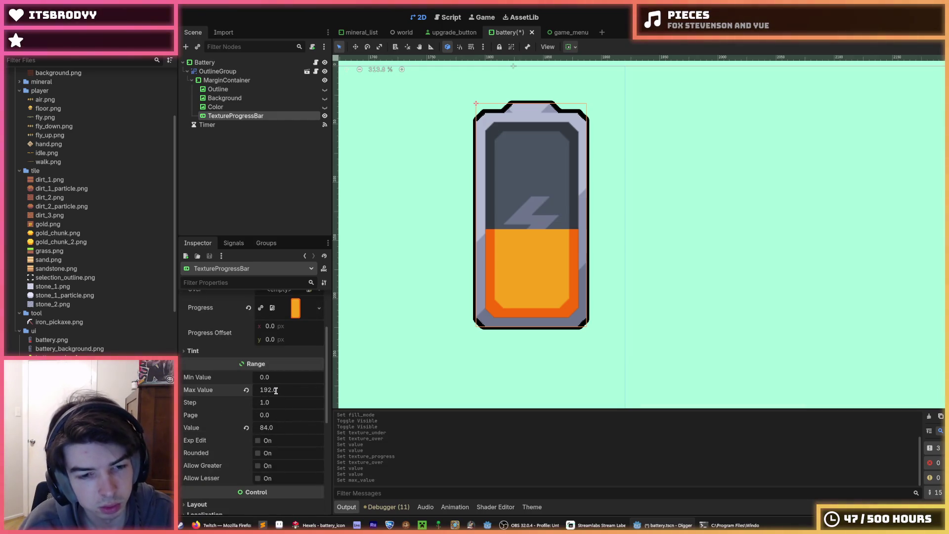
mouse_move(273, 430)
mouse_down()
mouse_move(249, 429)
mouse_move(292, 429)
mouse_up()
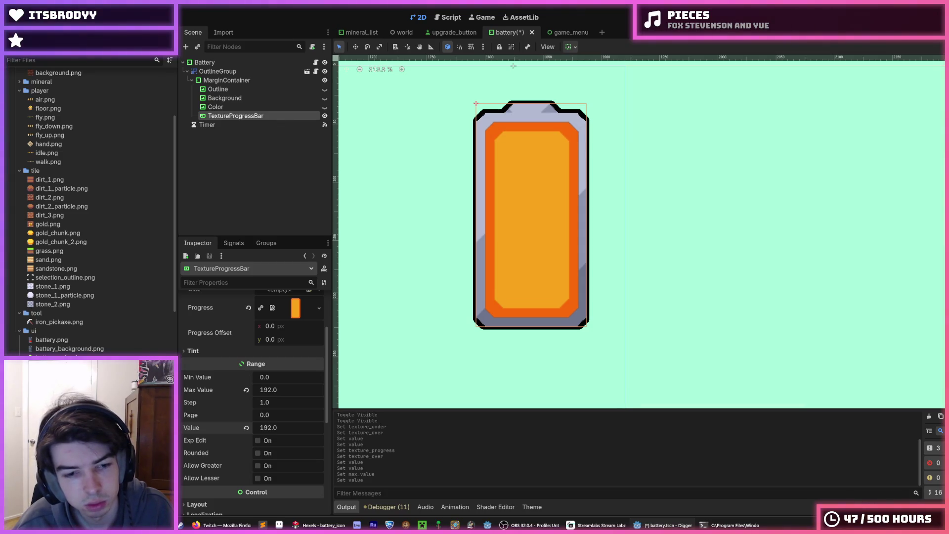
drag(296, 430, 295, 429)
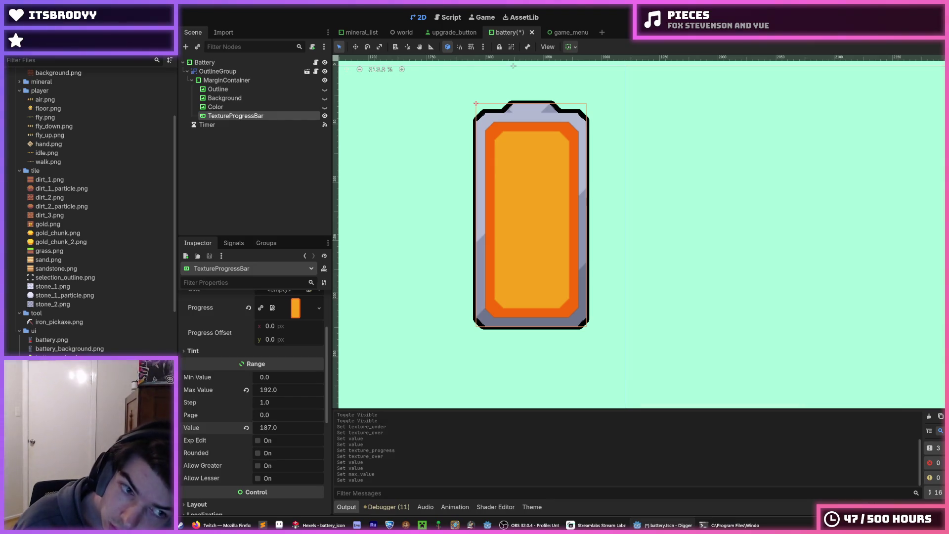
click(222, 351)
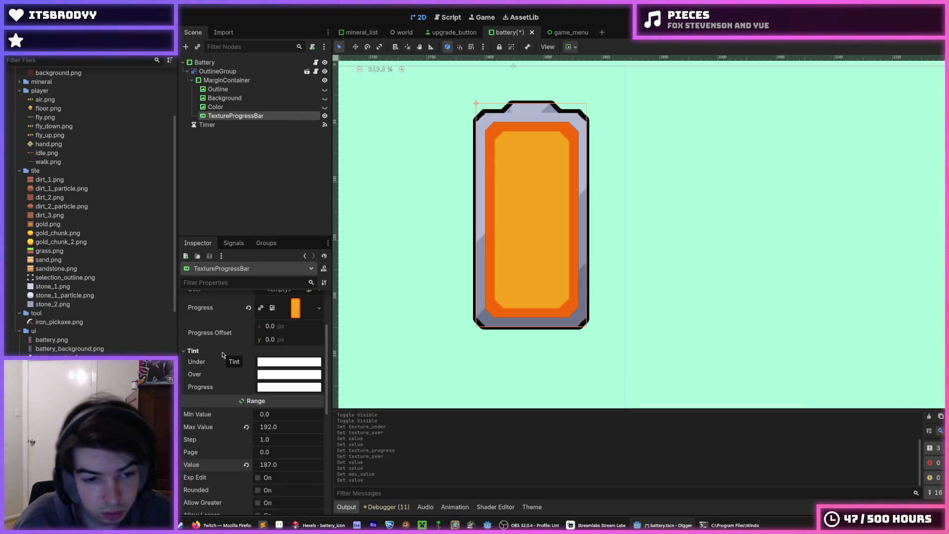
click(224, 352)
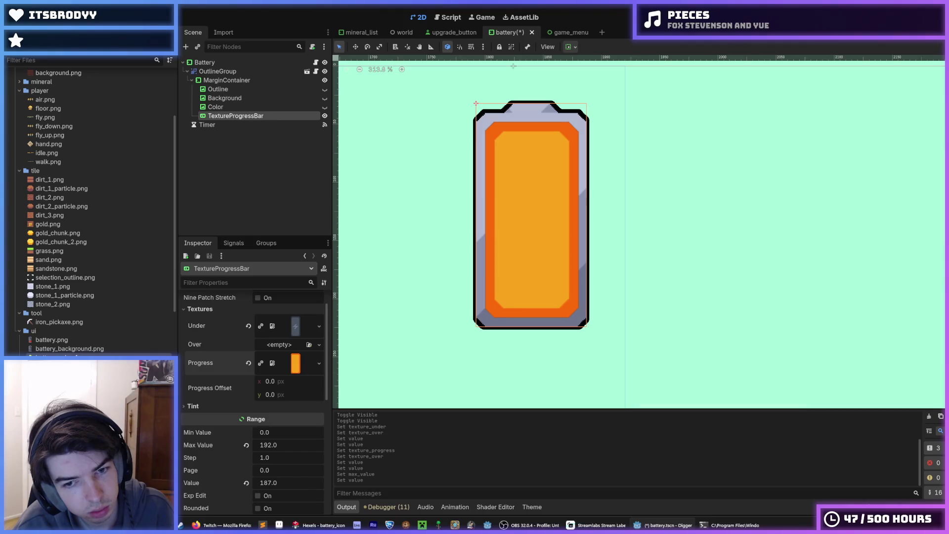
scroll(235, 368, down, 3)
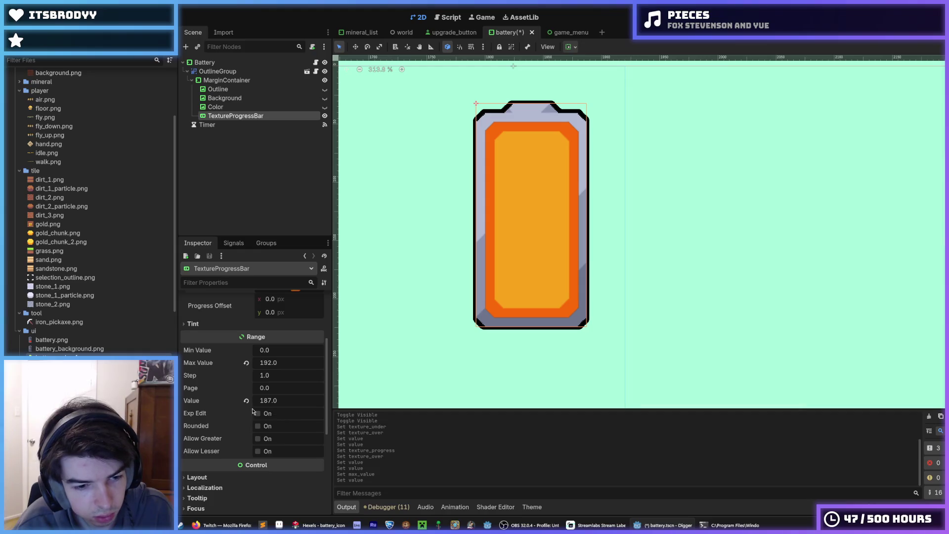
scroll(221, 420, up, 4)
mouse_move(225, 420)
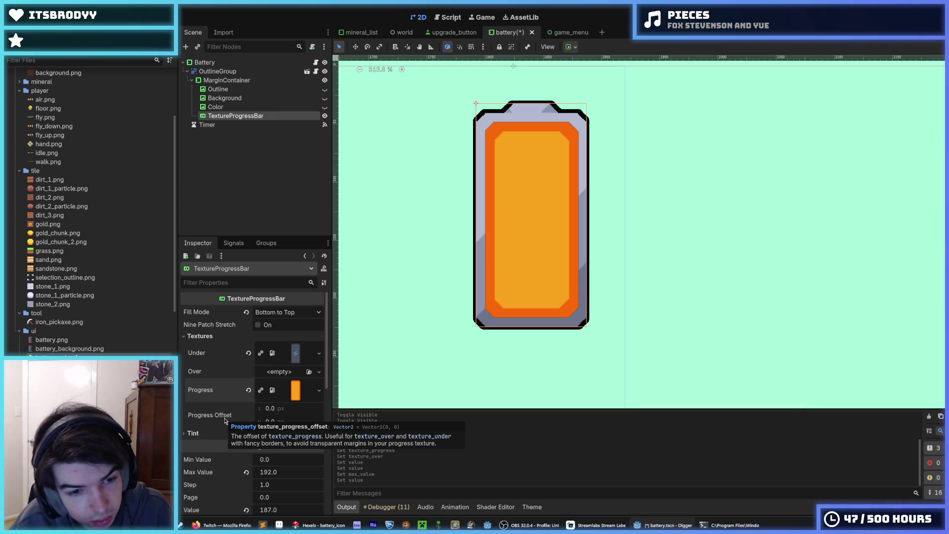
drag(270, 408, 292, 408)
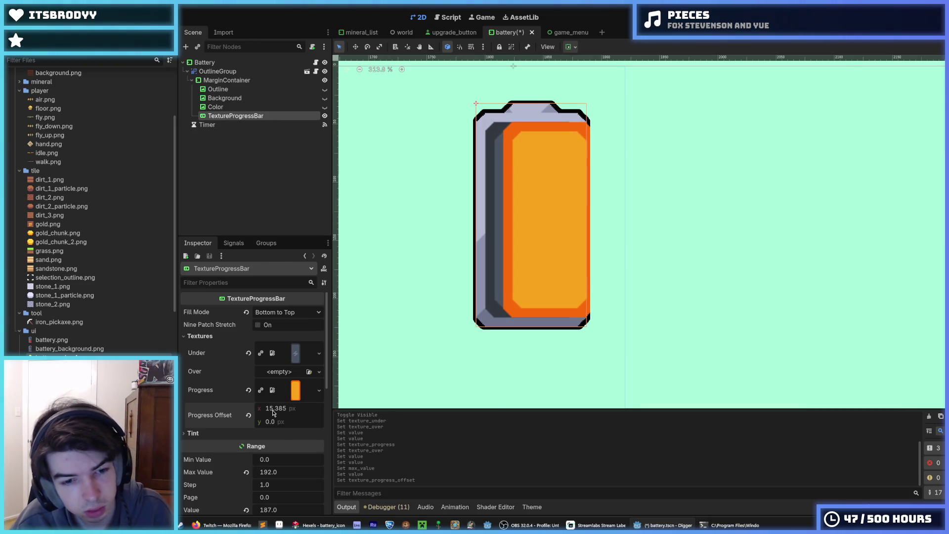
key(ctrl+z)
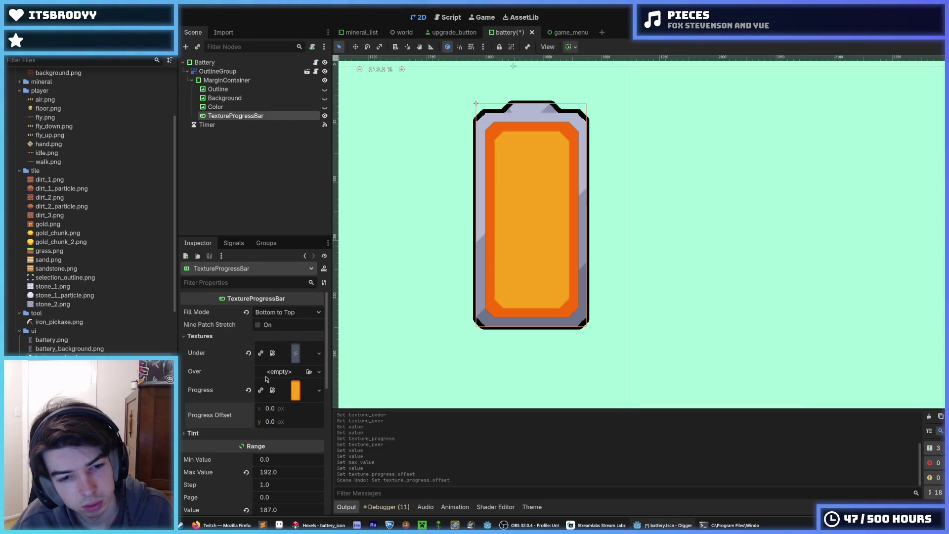
Step: Reassign the green texture as the progress bar's Over texture
click(272, 375)
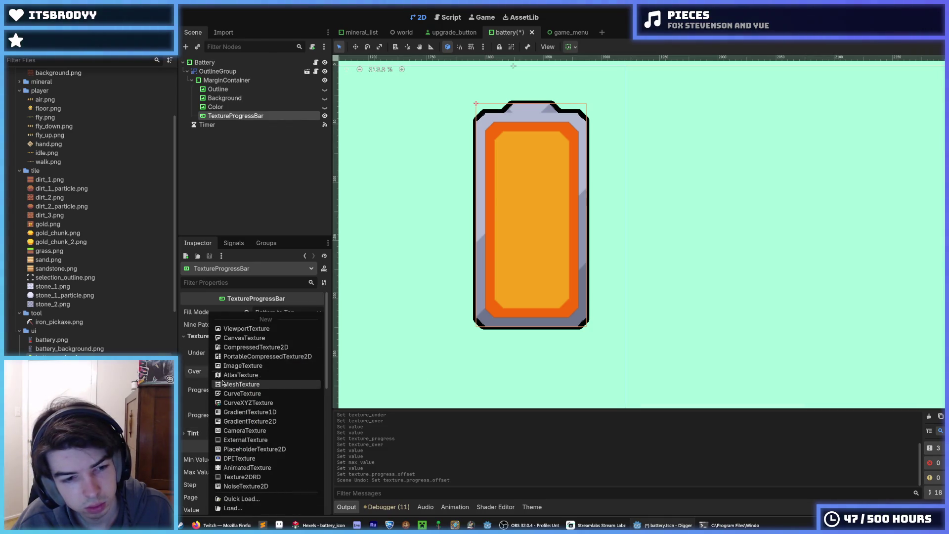
key(Escape)
drag(55, 356, 279, 376)
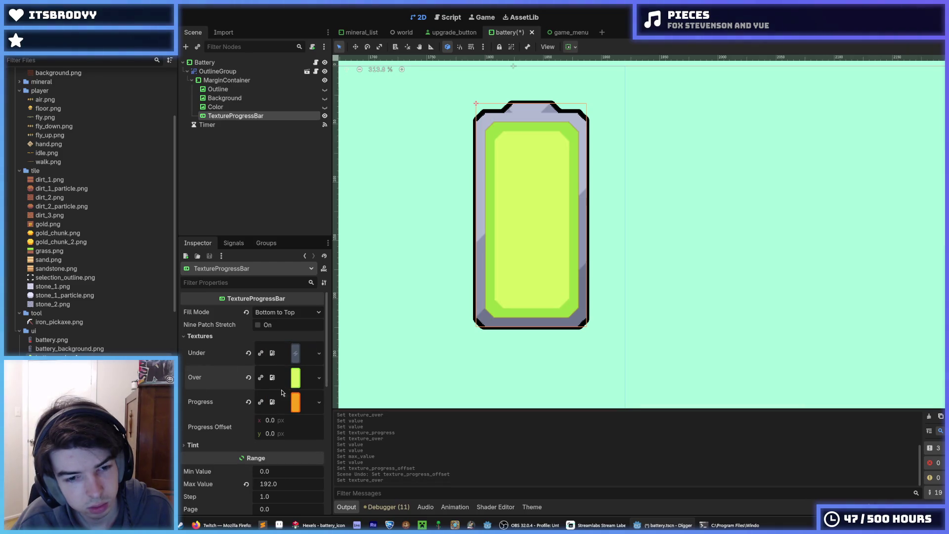
Step: Try shifting the Progress Offset sideways, then undo the change
drag(269, 420, 291, 420)
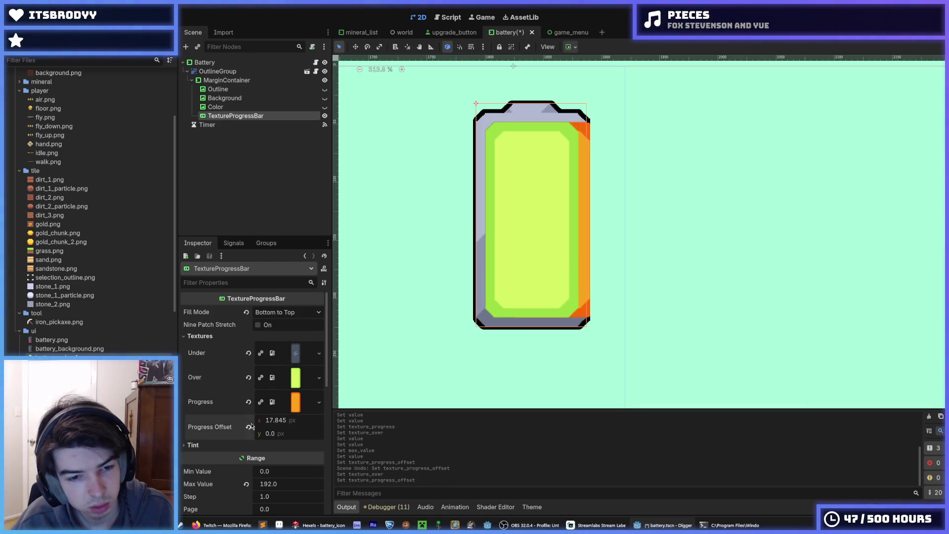
scroll(206, 421, down, 5)
scroll(205, 421, up, 5)
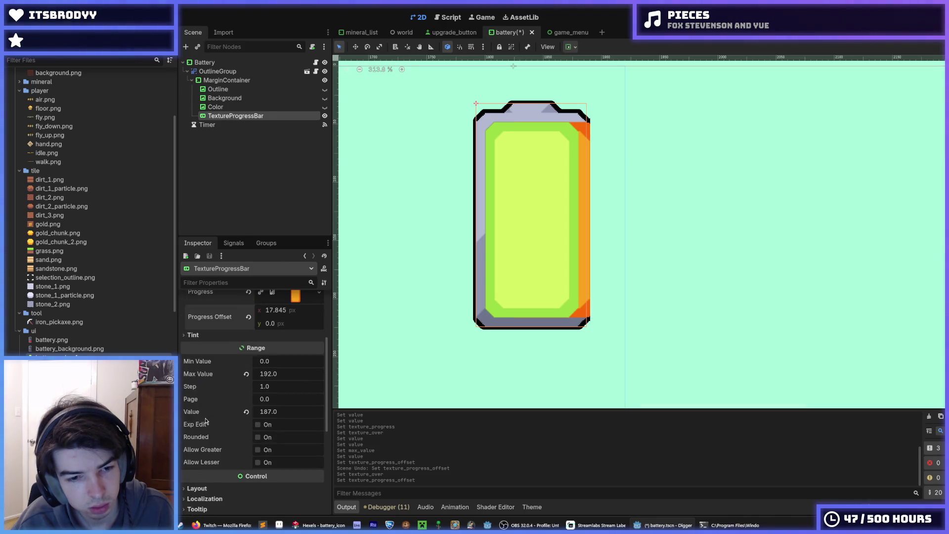
scroll(206, 420, down, 3)
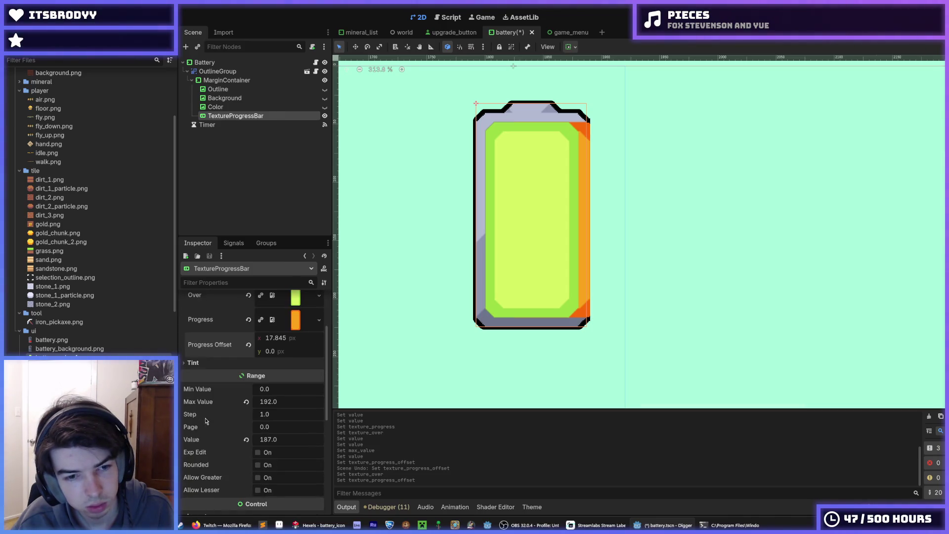
key(ctrl+z)
scroll(230, 361, up, 2)
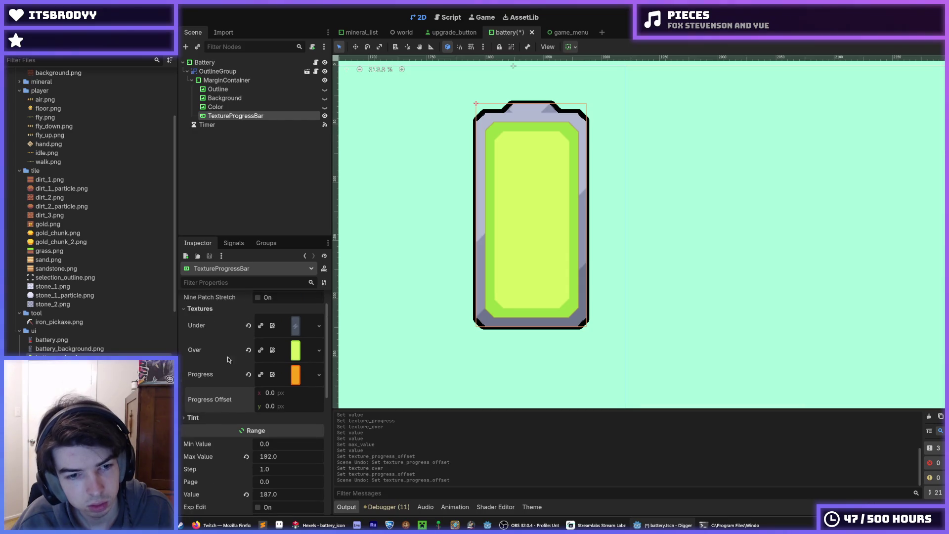
Step: Preview the Over texture and leave Nine Patch Stretch unchecked
click(288, 356)
click(291, 353)
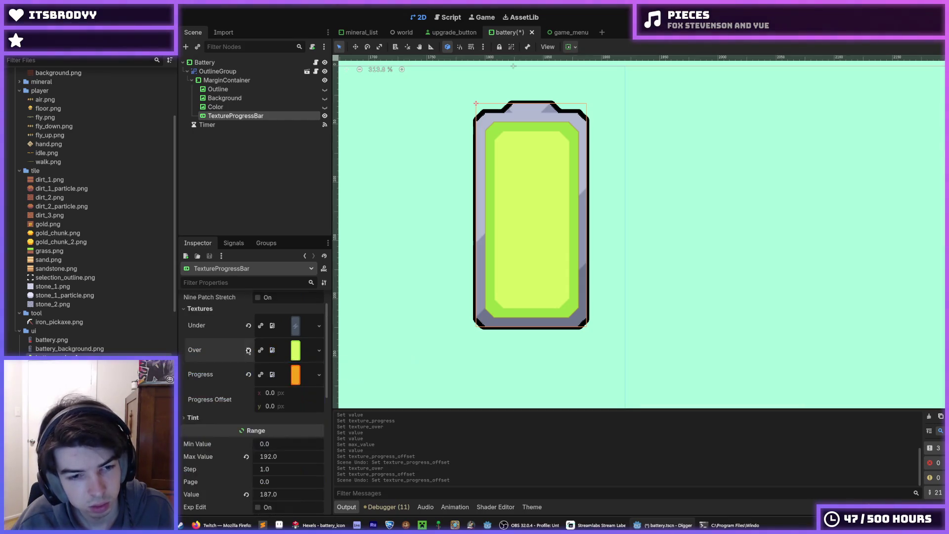
scroll(255, 346, up, 1)
click(257, 326)
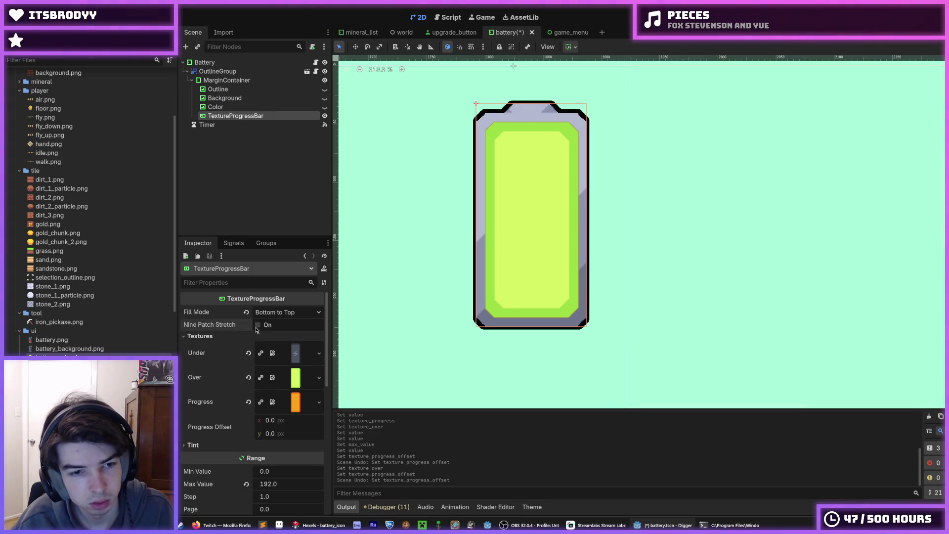
click(257, 325)
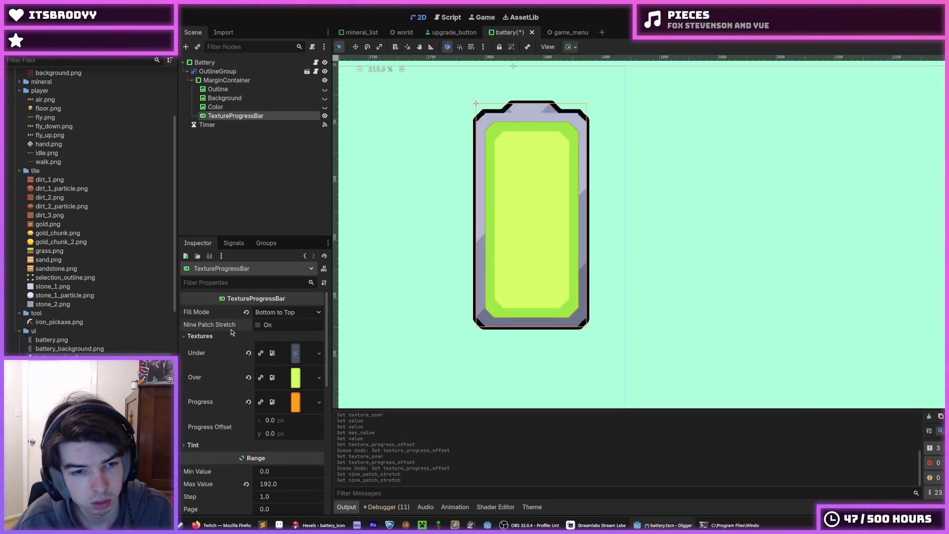
mouse_move(200, 405)
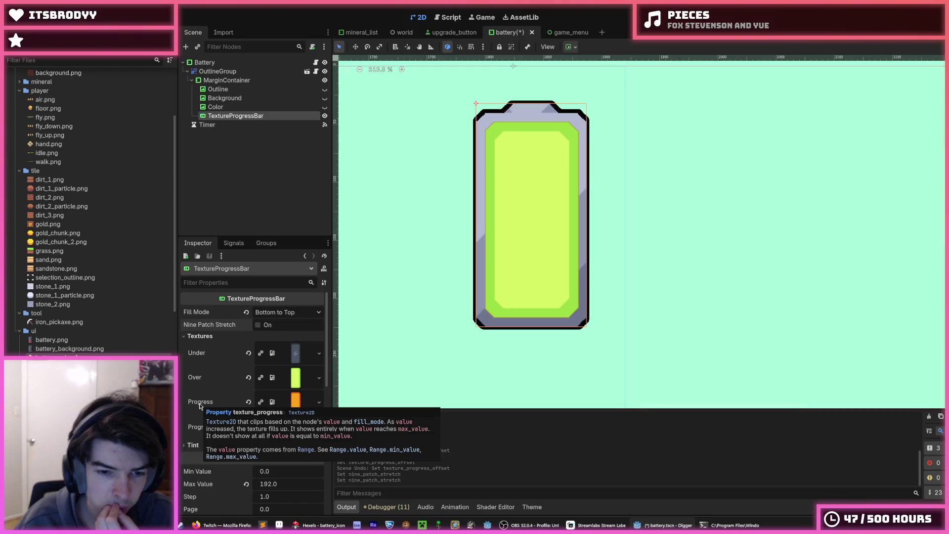
scroll(200, 406, down, 6)
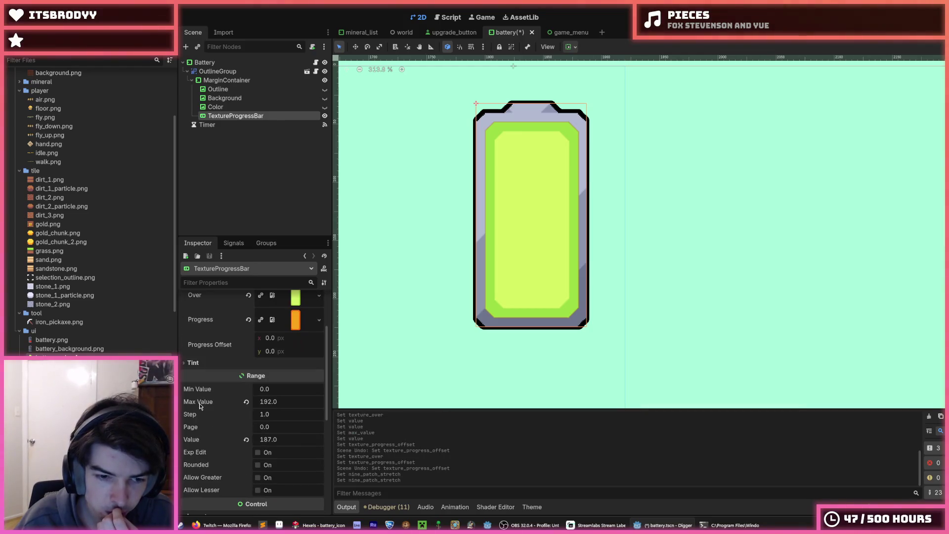
scroll(201, 420, up, 6)
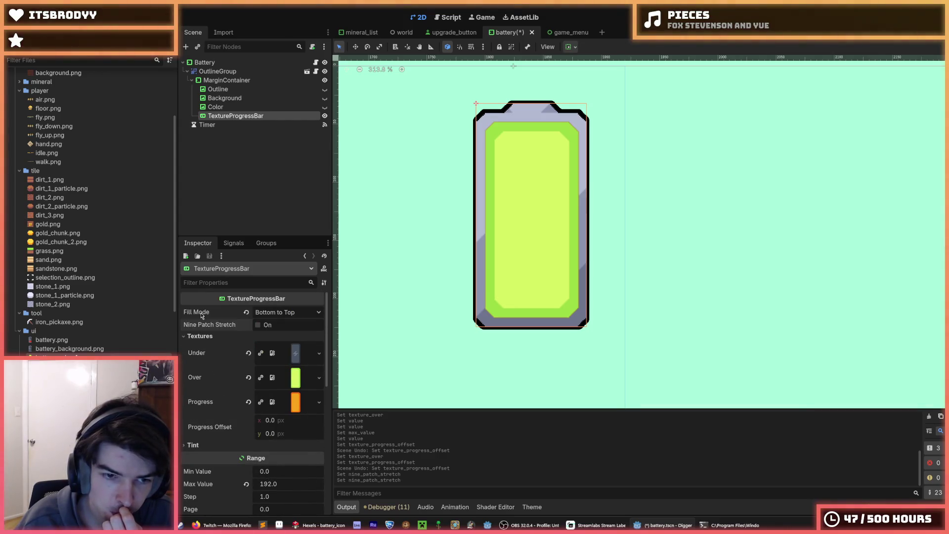
Step: Keep the Fill Mode on Bottom to Top
click(278, 313)
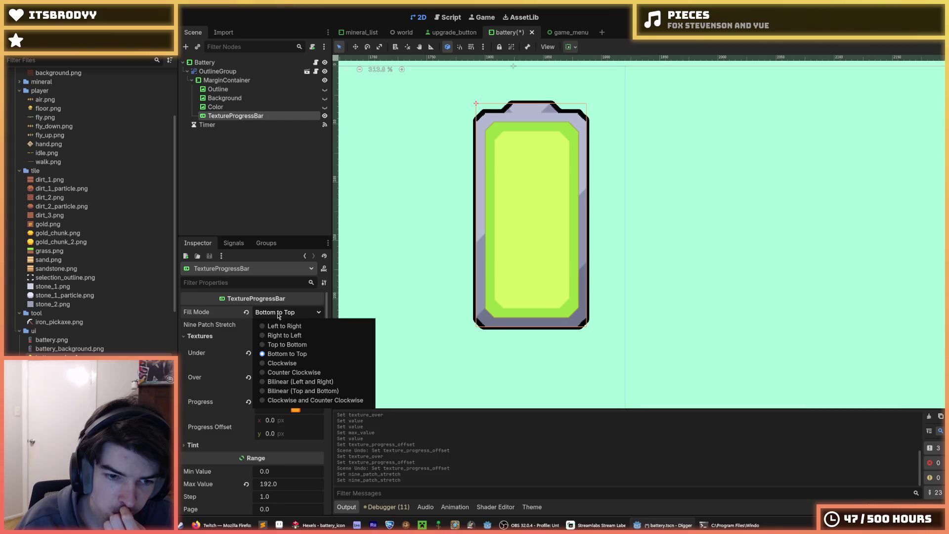
click(278, 315)
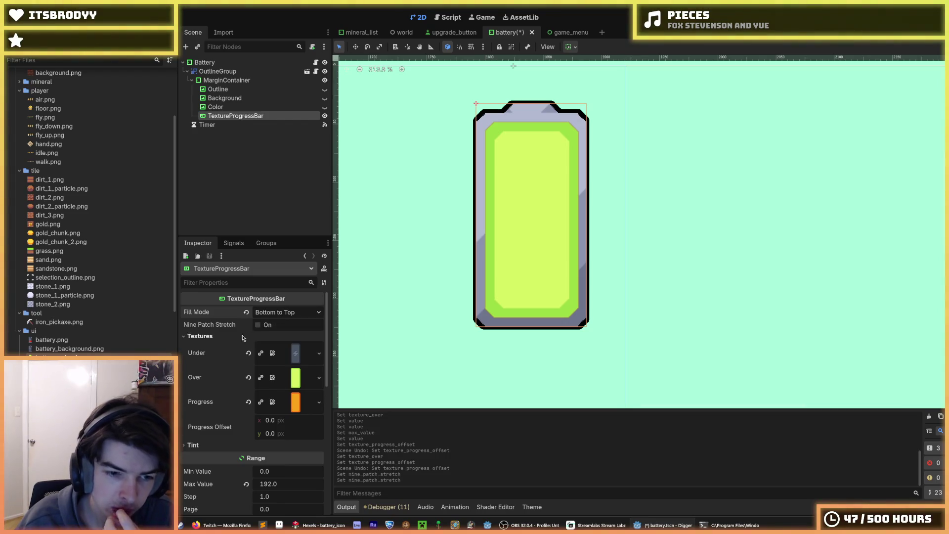
click(192, 445)
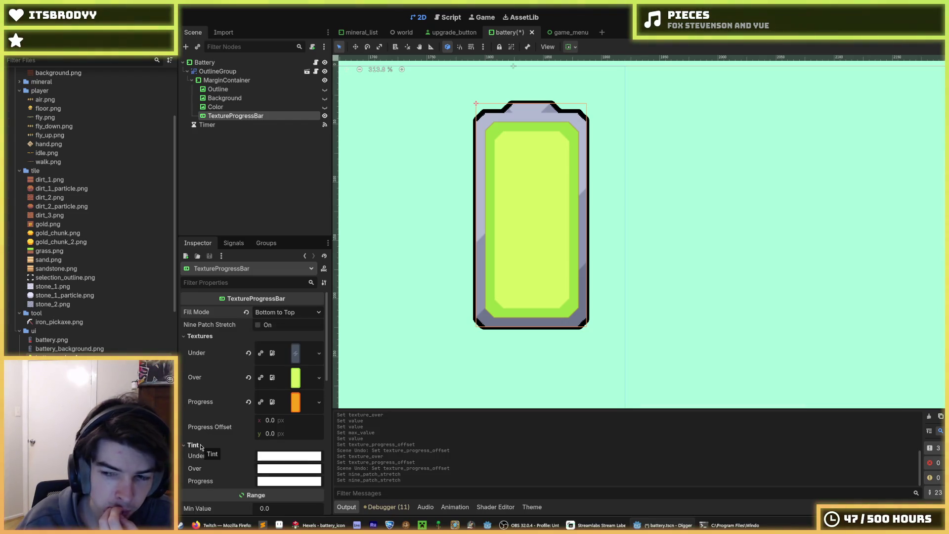
click(193, 444)
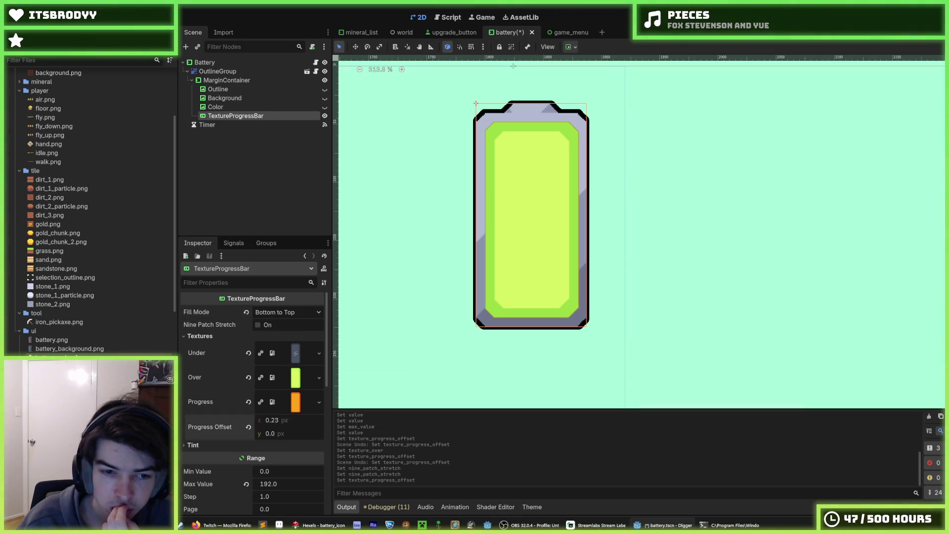
Step: Reset Progress Offset to 0, 0 and save the battery scene with Ctrl+S
mouse_move(269, 420)
mouse_down()
mouse_move(297, 420)
mouse_move(282, 434)
mouse_up()
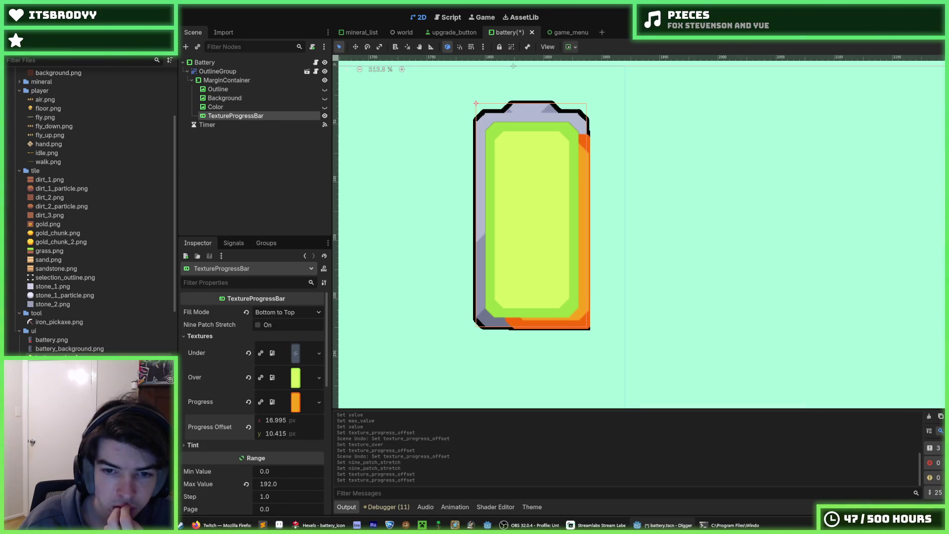
click(248, 427)
key(ctrl+s)
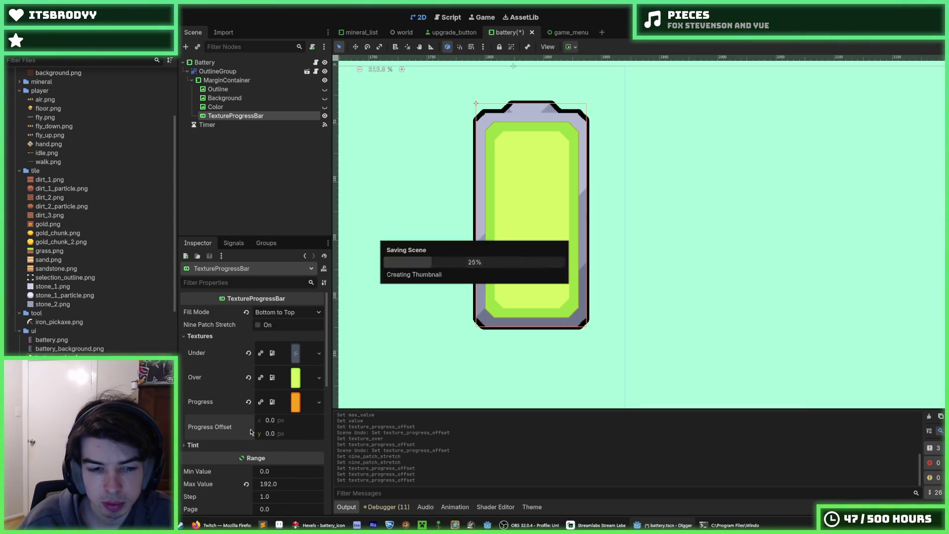
scroll(250, 429, down, 3)
click(199, 365)
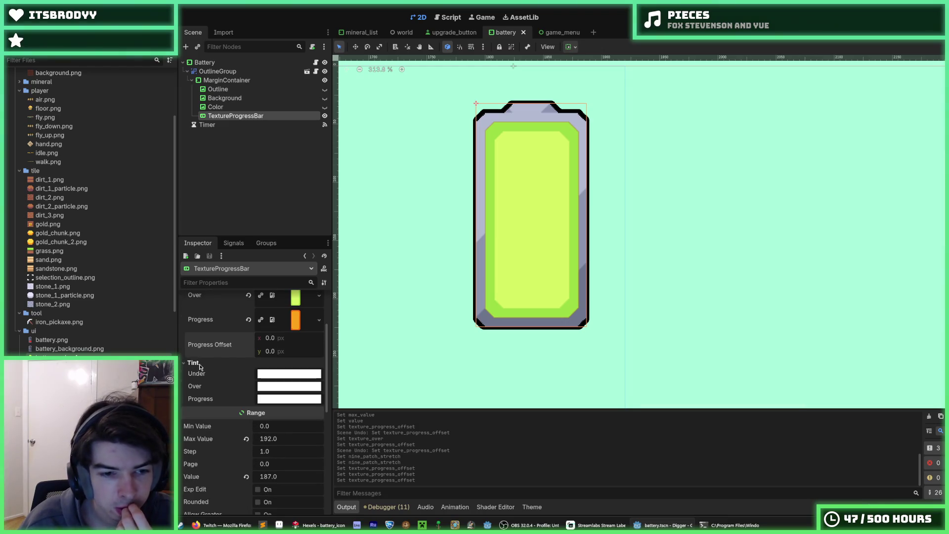
click(200, 365)
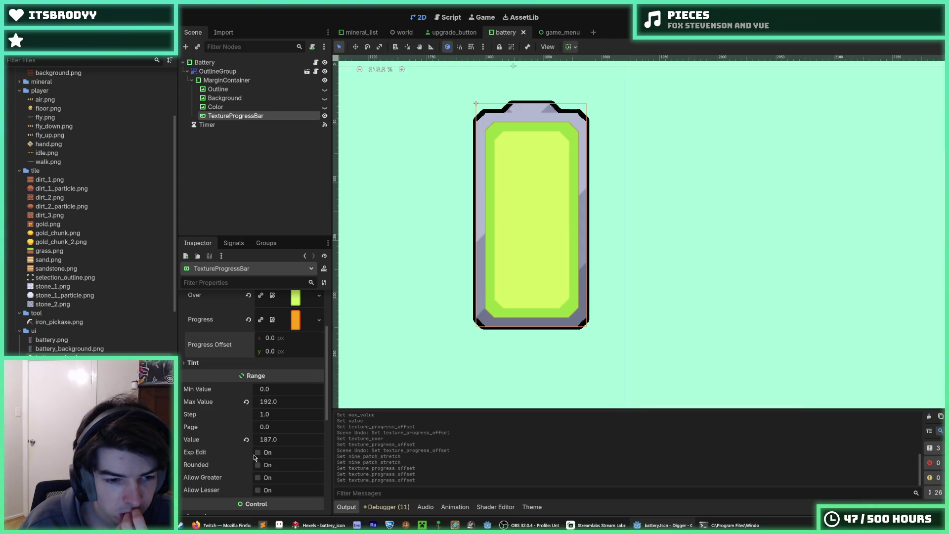
Step: Browse the Control sections: Layout, Localization, Tooltip, Focus, Mouse, Input, Accessibility, Theme
mouse_move(210, 480)
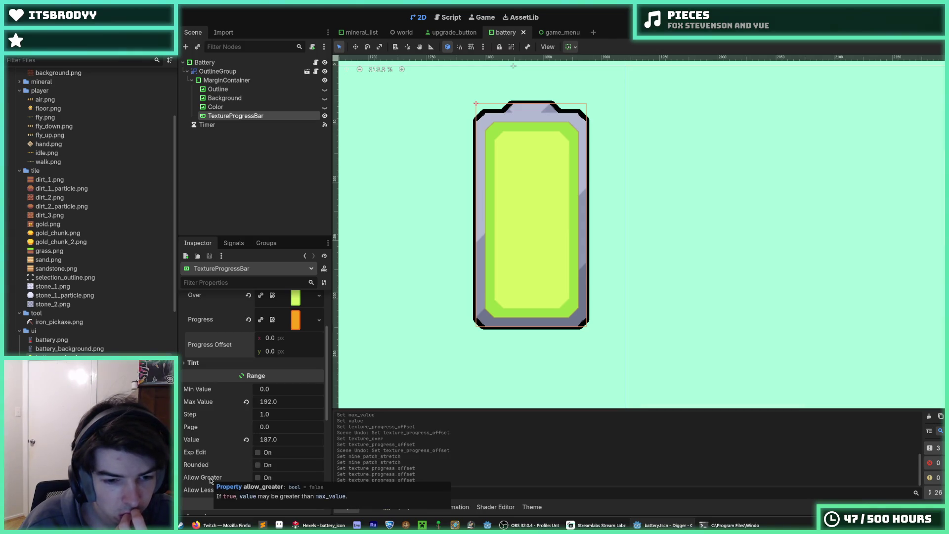
scroll(210, 481, down, 5)
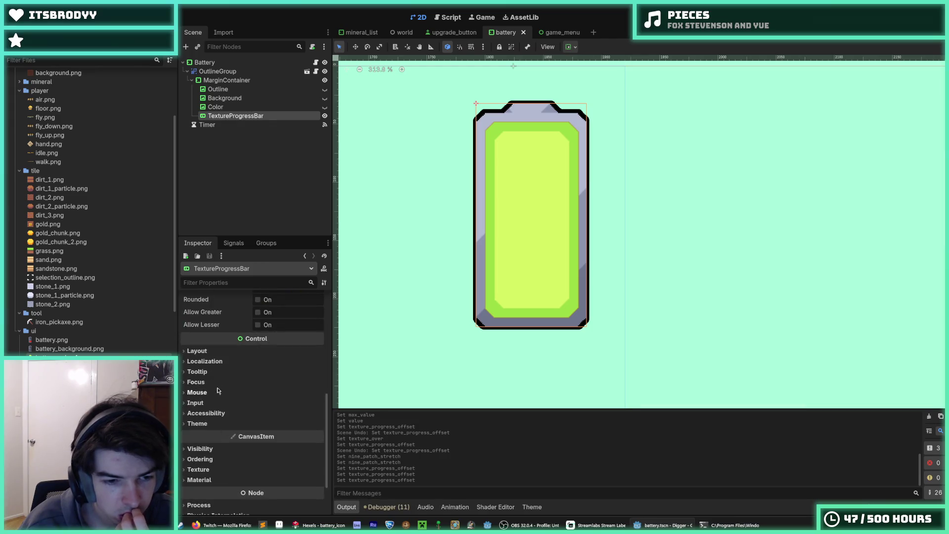
click(207, 351)
click(208, 351)
double_click(213, 361)
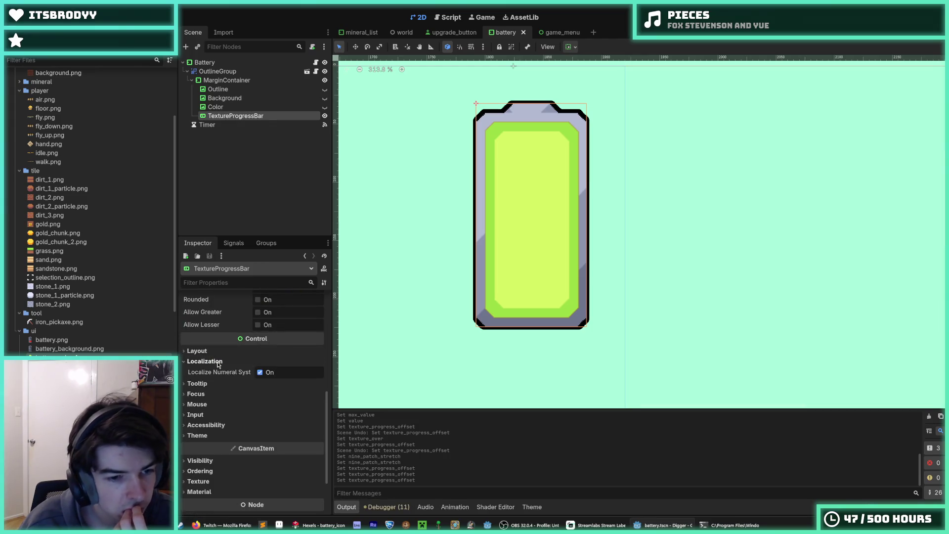
double_click(215, 371)
click(213, 382)
click(212, 381)
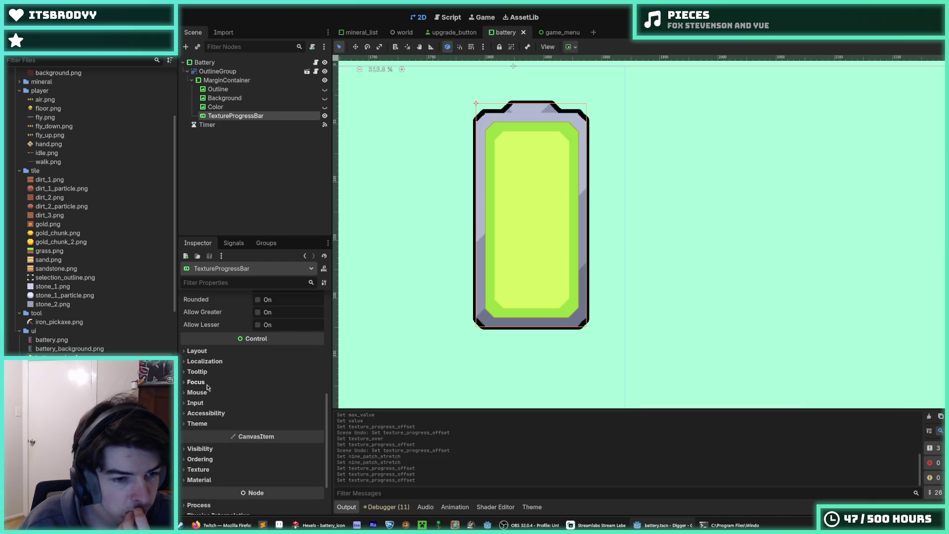
click(209, 392)
click(210, 392)
click(210, 402)
click(209, 403)
click(209, 413)
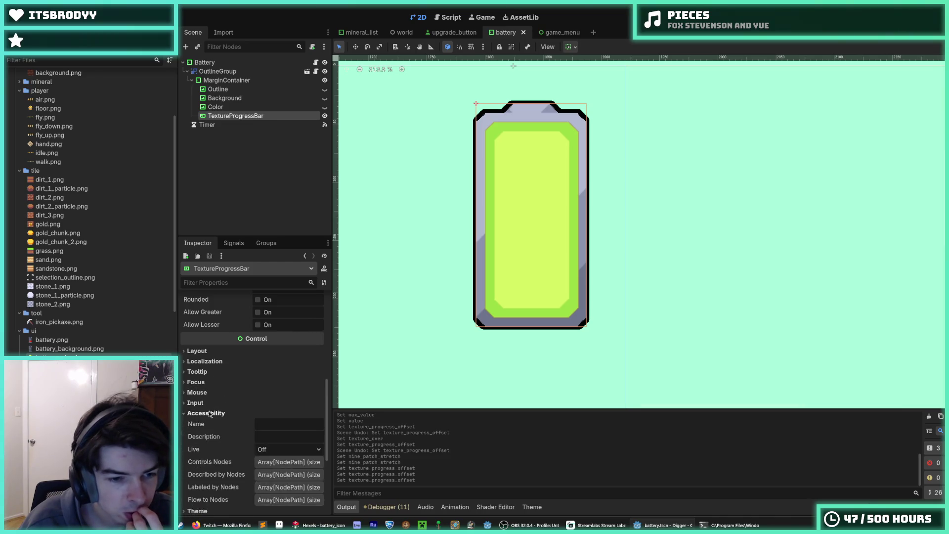
click(210, 413)
click(208, 424)
click(208, 424)
click(205, 413)
click(206, 413)
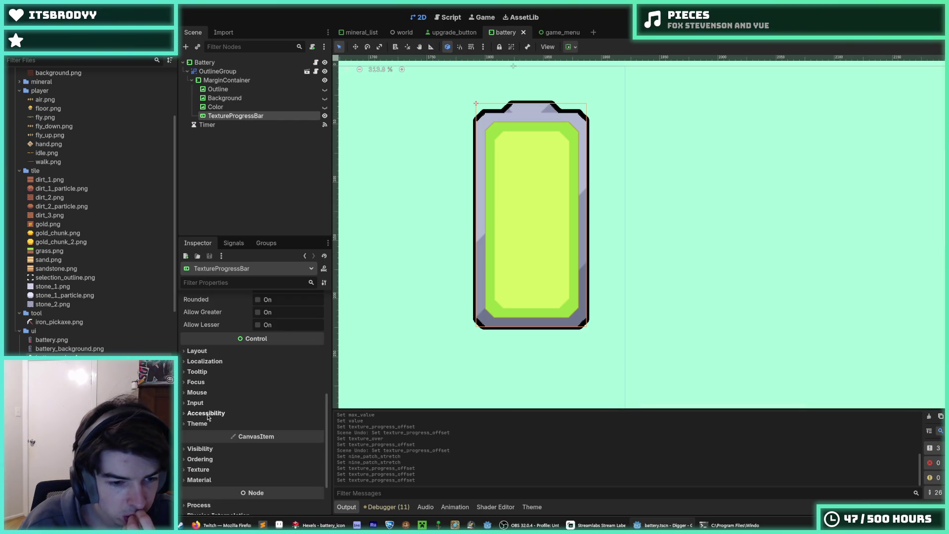
Step: Clear the green texture from the TextureProgressBar's Over slot
scroll(200, 395, down, 3)
scroll(198, 394, up, 10)
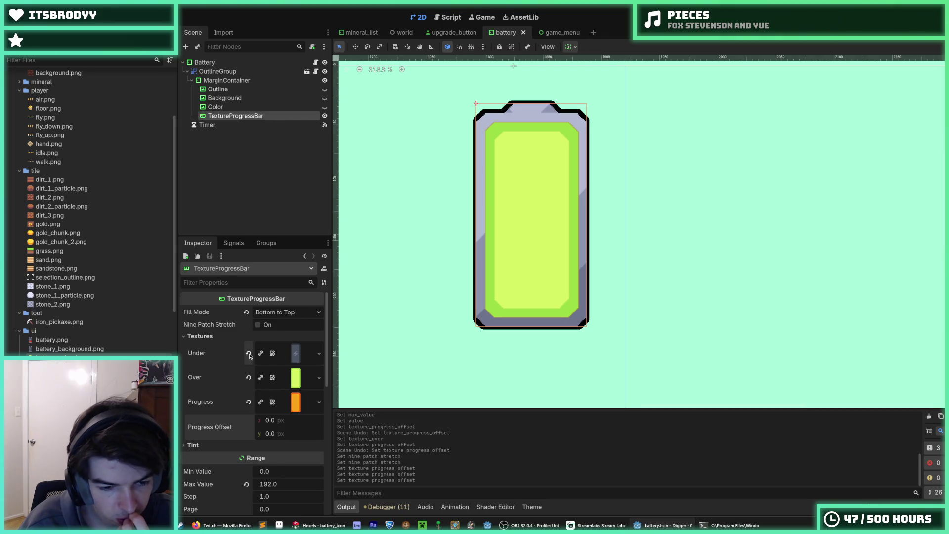
scroll(251, 353, down, 1)
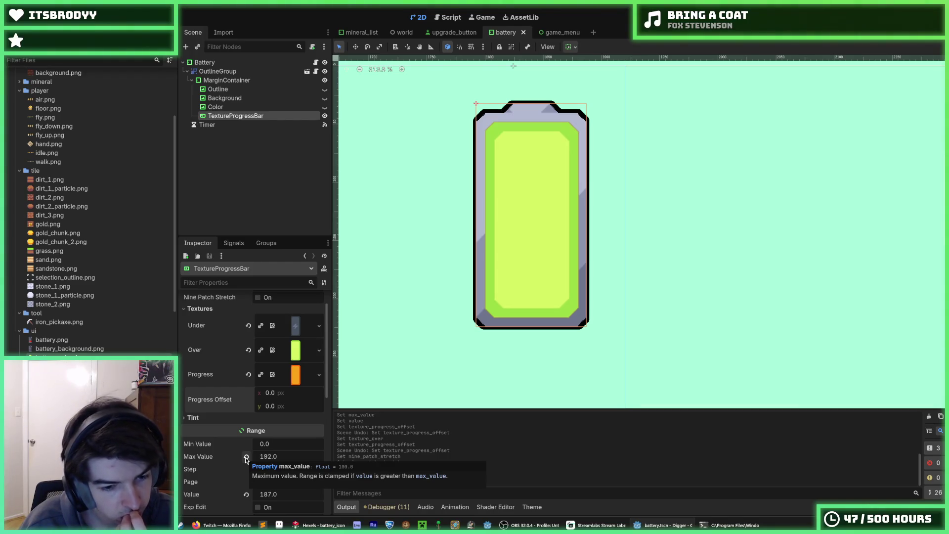
scroll(211, 330, up, 1)
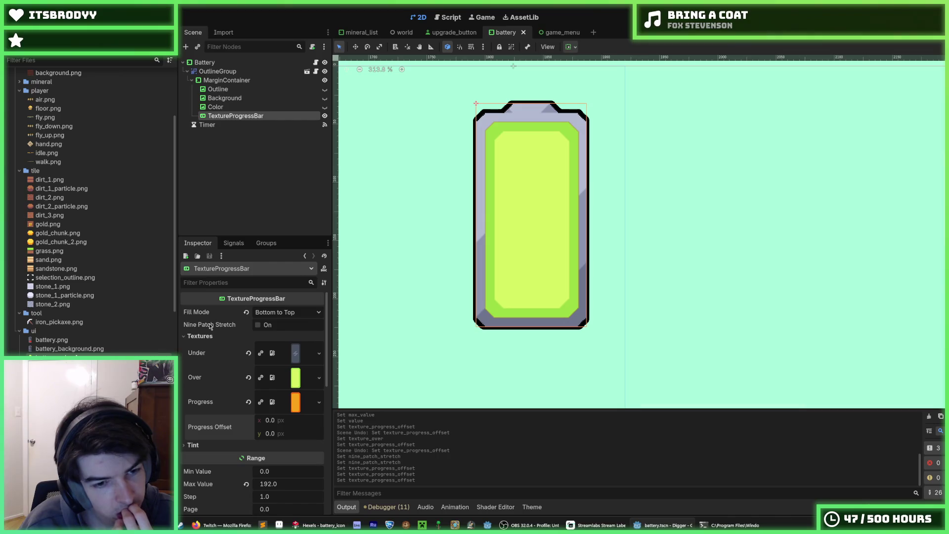
mouse_move(210, 326)
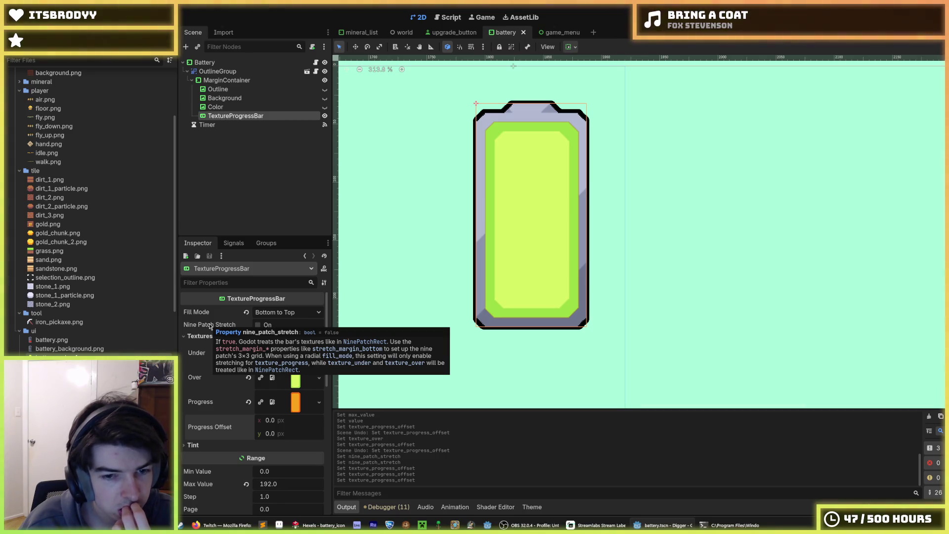
click(248, 377)
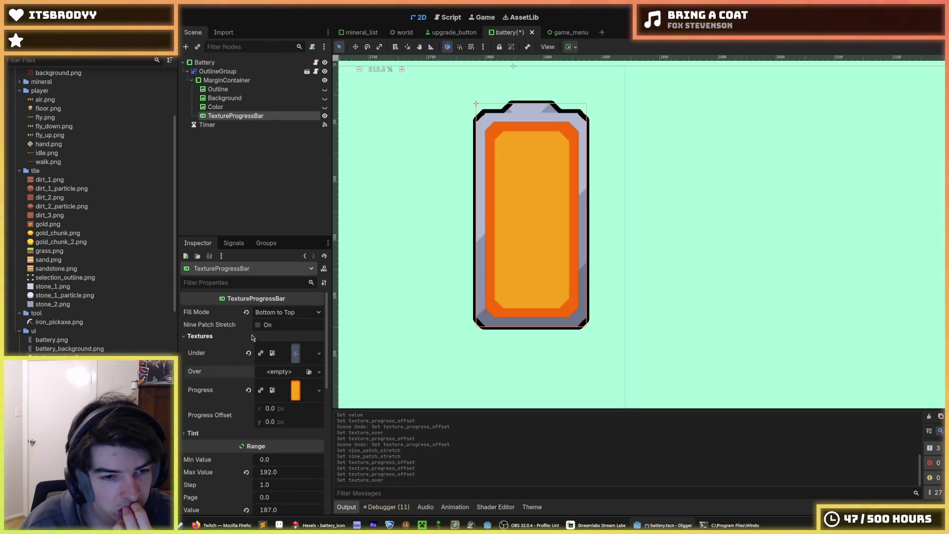
click(258, 325)
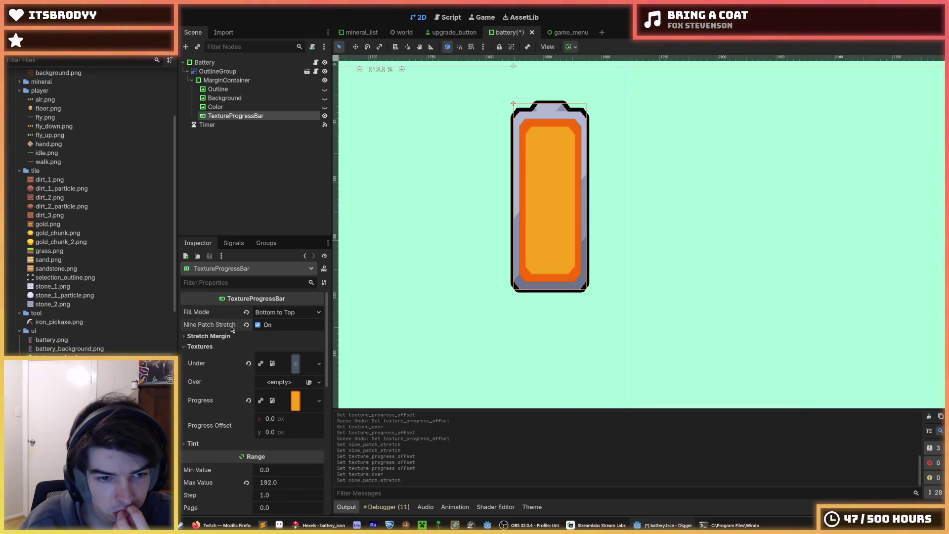
click(220, 336)
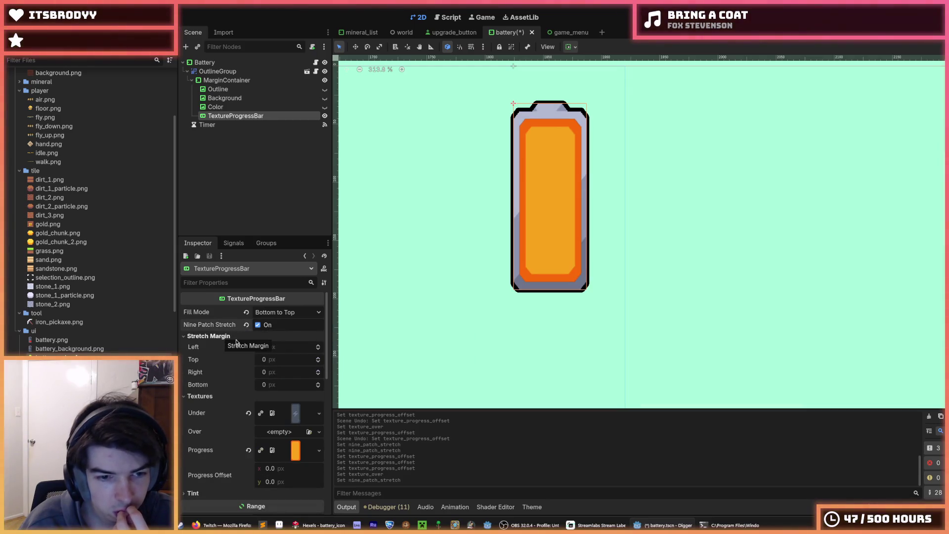
click(257, 325)
click(257, 326)
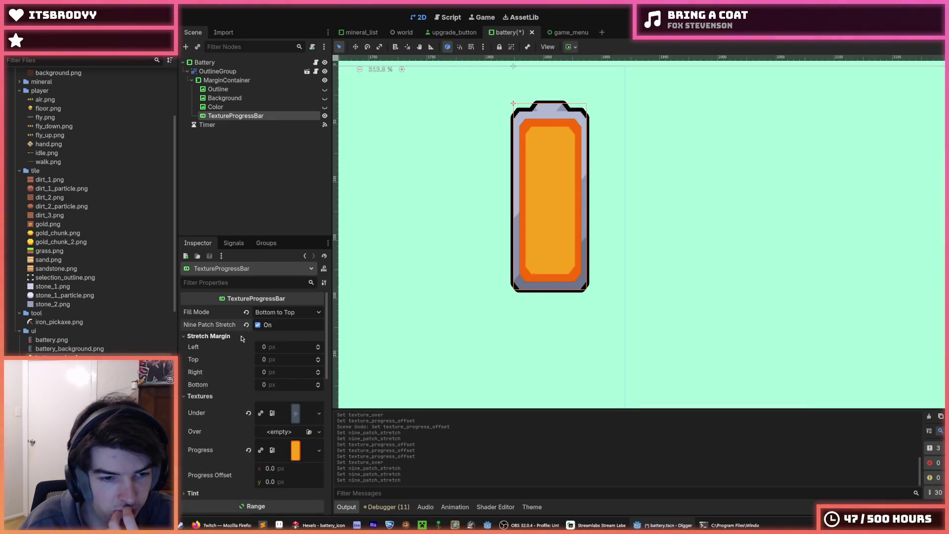
mouse_move(266, 348)
mouse_down()
mouse_move(316, 348)
mouse_move(266, 349)
mouse_up()
click(266, 347)
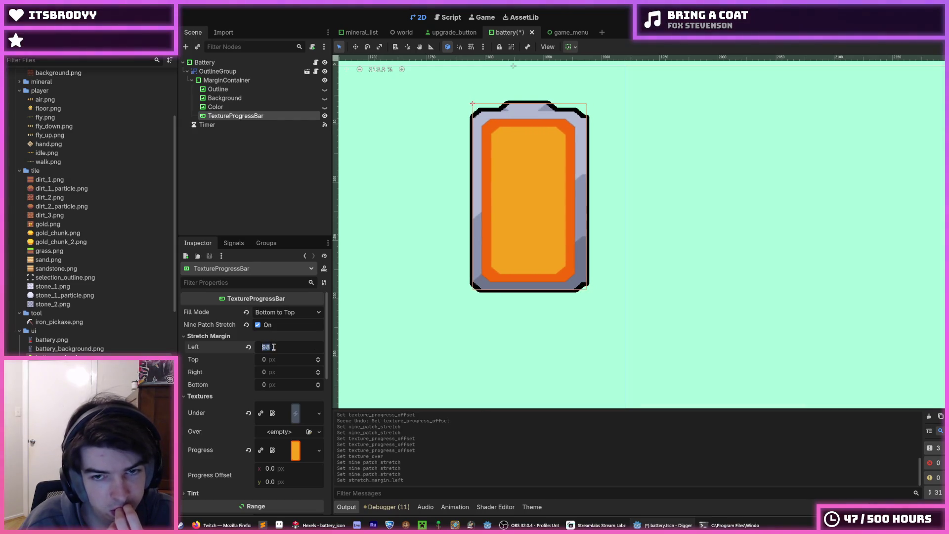
text(0)
key(Return)
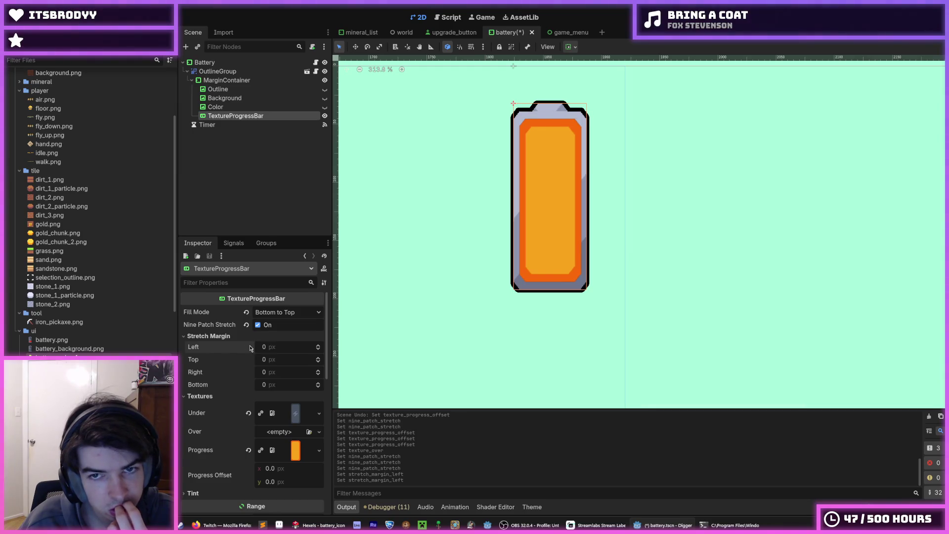
scroll(477, 282, down, 3)
scroll(465, 272, up, 2)
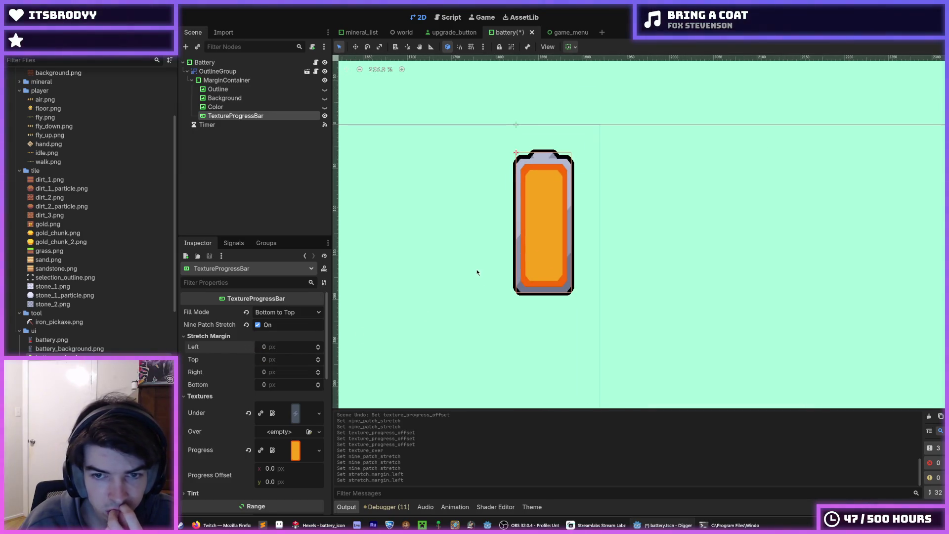
scroll(242, 381, down, 4)
scroll(243, 381, up, 1)
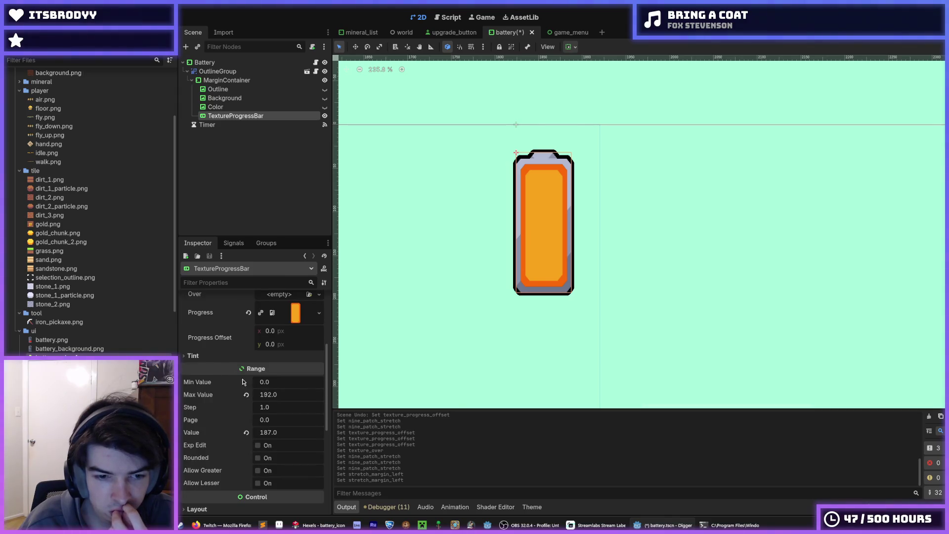
click(246, 432)
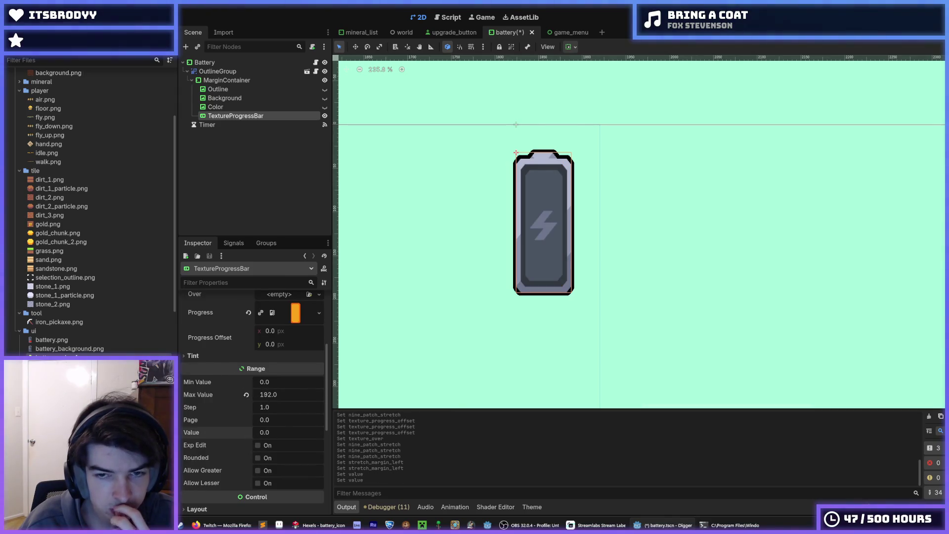
Step: Raise the bar's Value to about a third and increase the top stretch margin toward 41 px
drag(277, 432, 303, 432)
scroll(225, 391, up, 3)
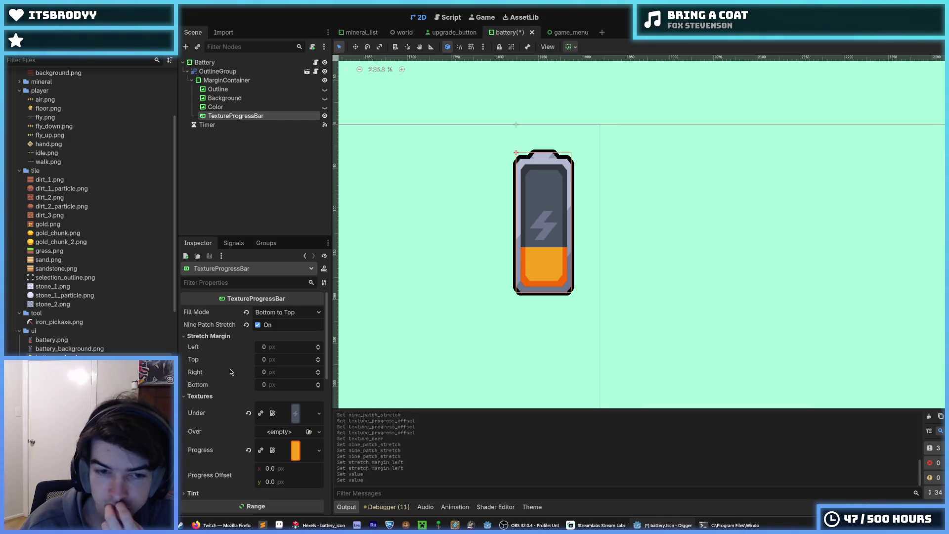
mouse_move(277, 359)
mouse_down()
mouse_move(307, 359)
mouse_move(271, 359)
mouse_move(284, 359)
mouse_move(275, 359)
mouse_move(279, 377)
mouse_move(297, 377)
mouse_up()
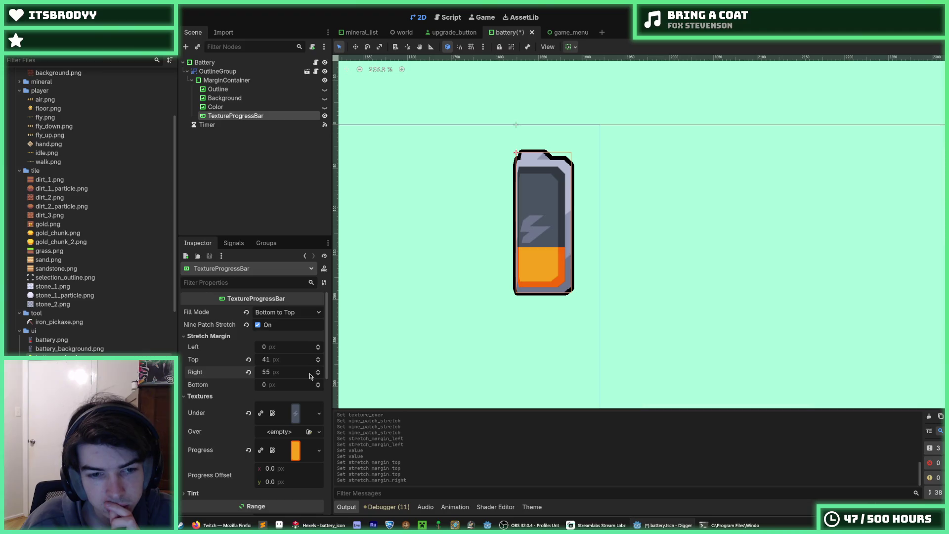
Step: Revert the right stretch margin, then set left and right margins to 48 px
click(248, 372)
click(271, 347)
text(48)
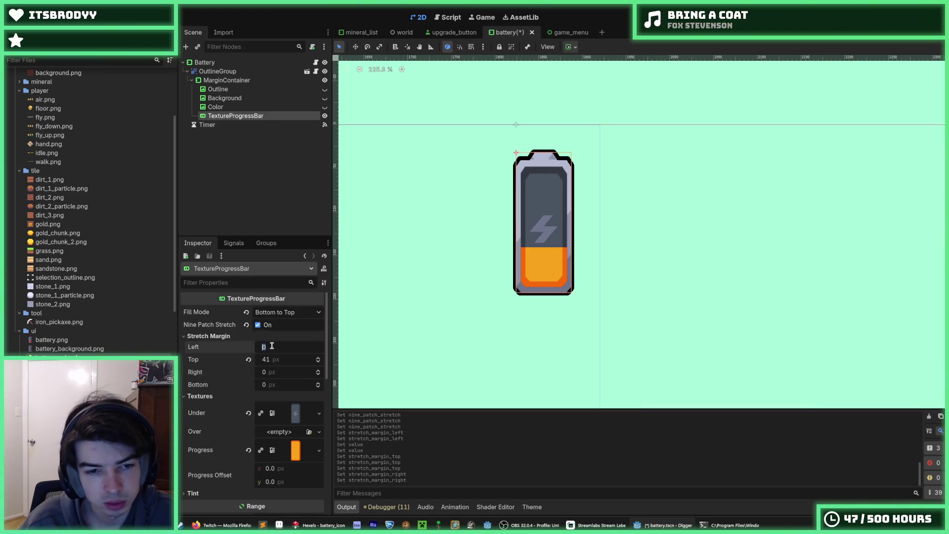
key(Return)
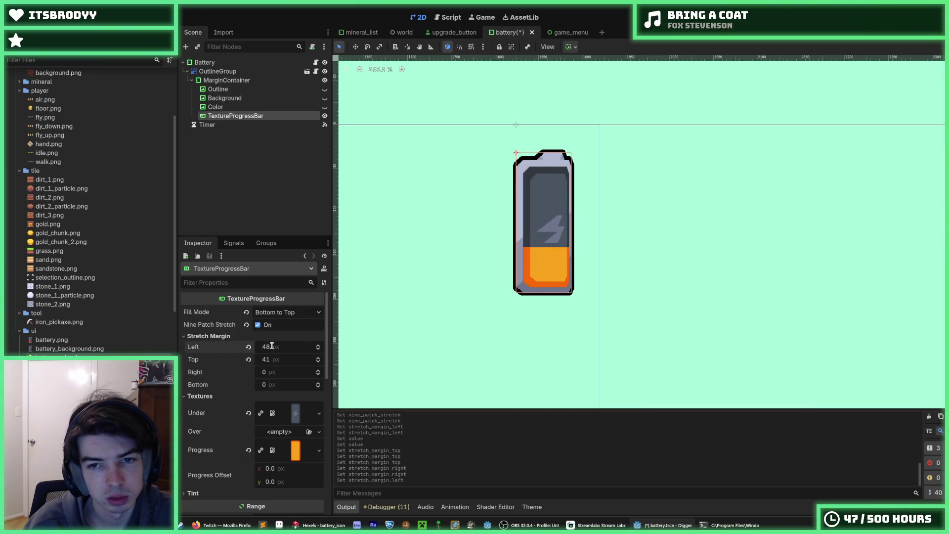
key(Tab)
key(Tab)
text(48)
key(Return)
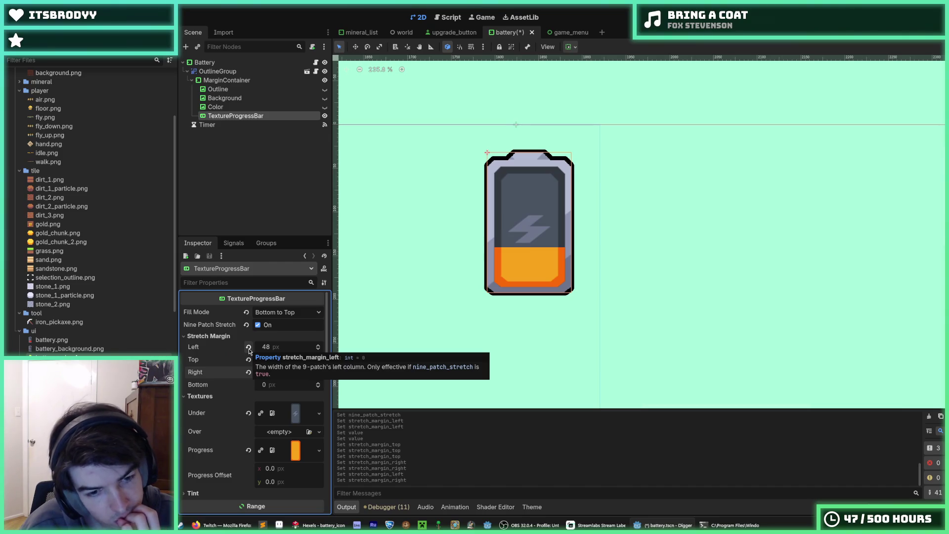
Step: Change the left, right, top and bottom stretch margins all to 24 px
click(276, 347)
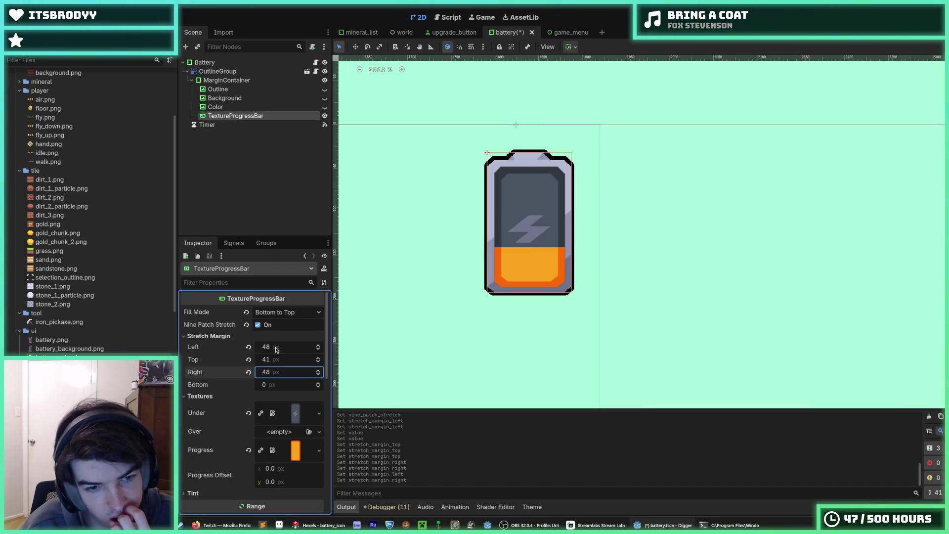
text(24)
key(Tab)
key(Tab)
text(24)
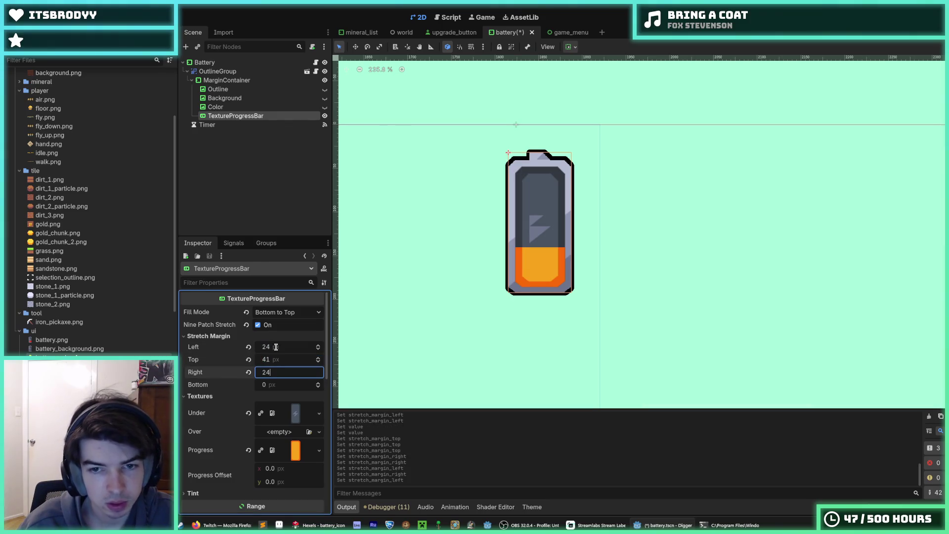
key(Return)
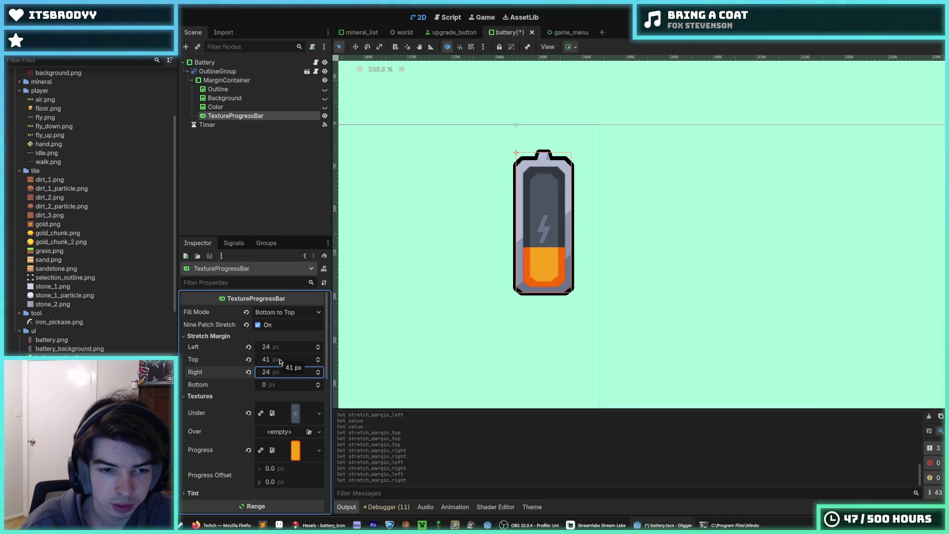
click(280, 360)
text(24)
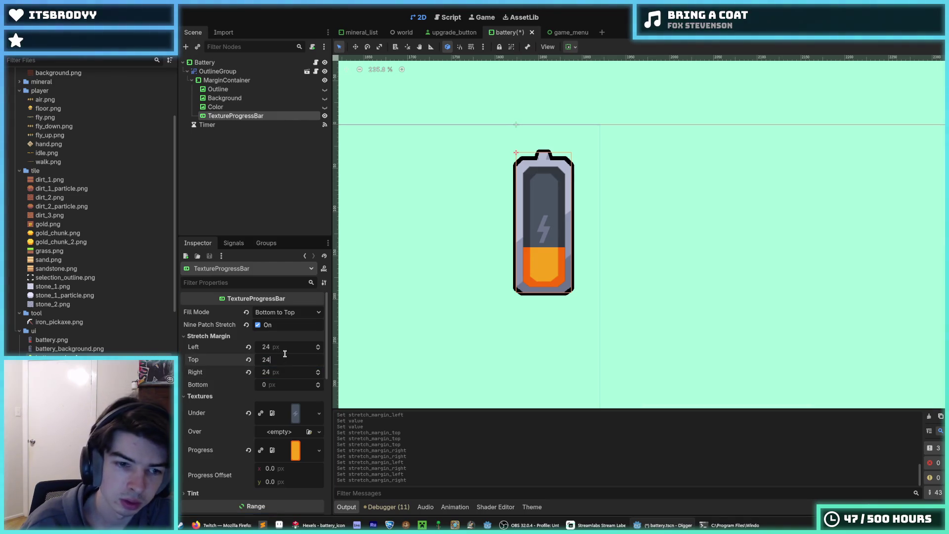
key(Tab)
key(Tab)
text(24)
key(Return)
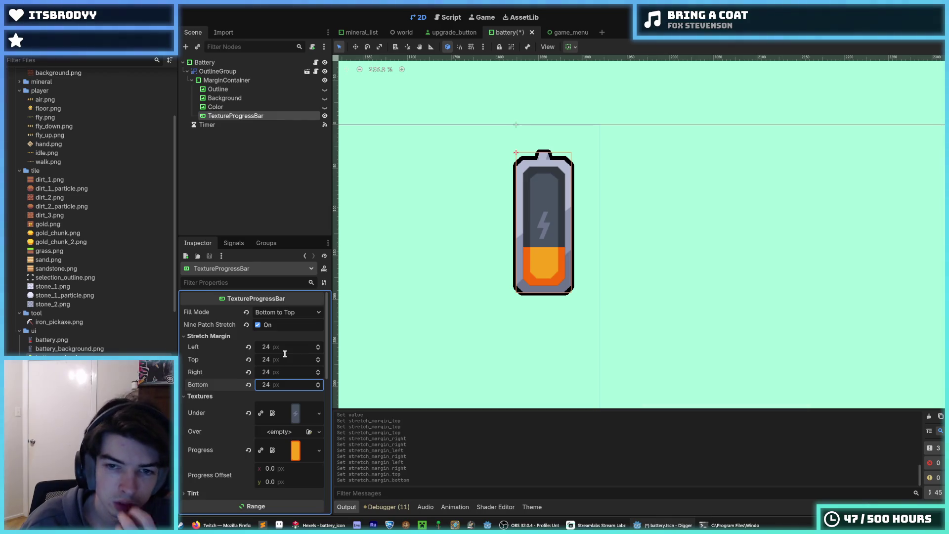
scroll(257, 376, down, 5)
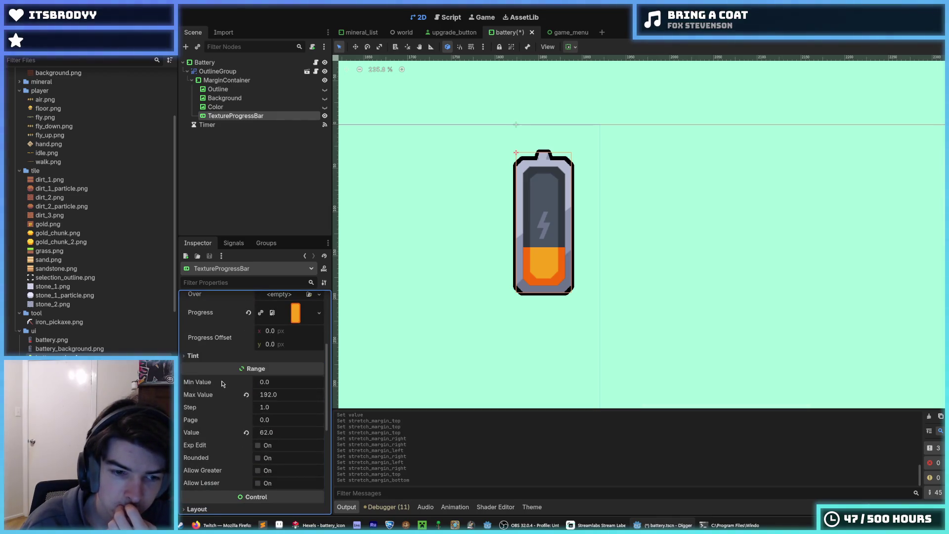
Step: Expand Layout and drag Custom Minimum Size x up to about 116 px
scroll(238, 430, down, 3)
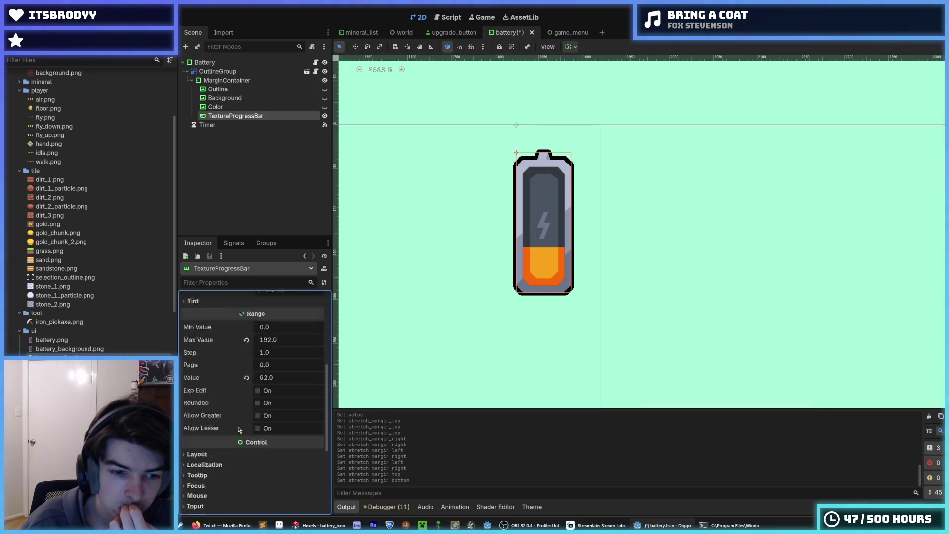
scroll(235, 420, up, 8)
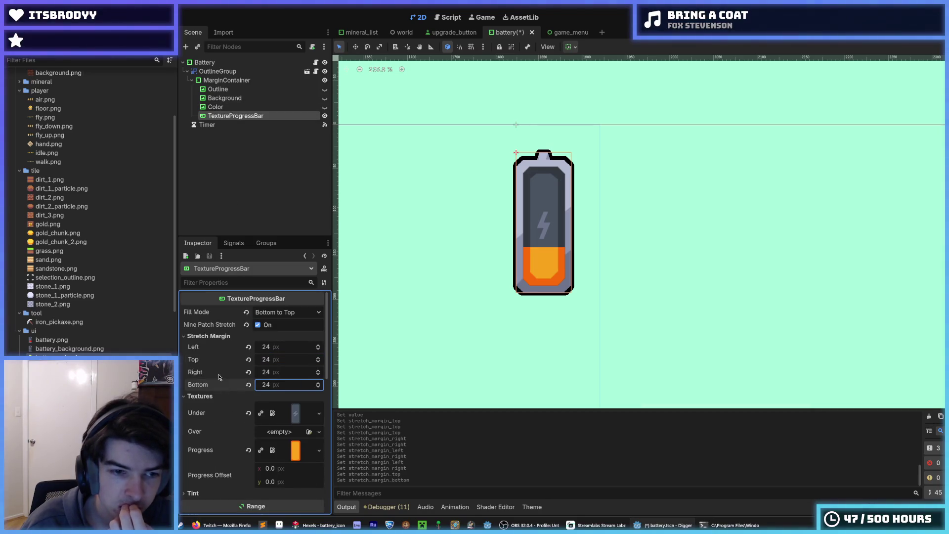
scroll(214, 405, down, 3)
scroll(214, 412, down, 2)
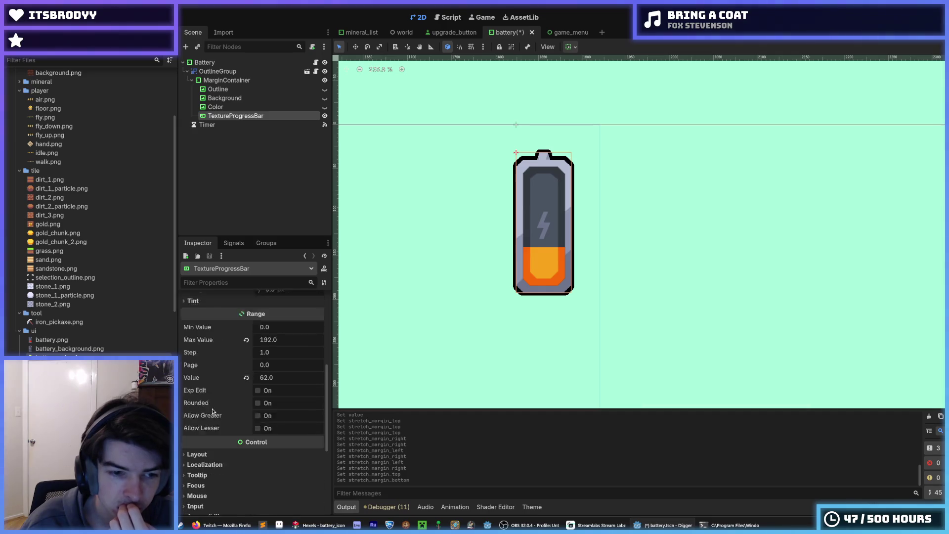
scroll(213, 411, down, 1)
click(197, 426)
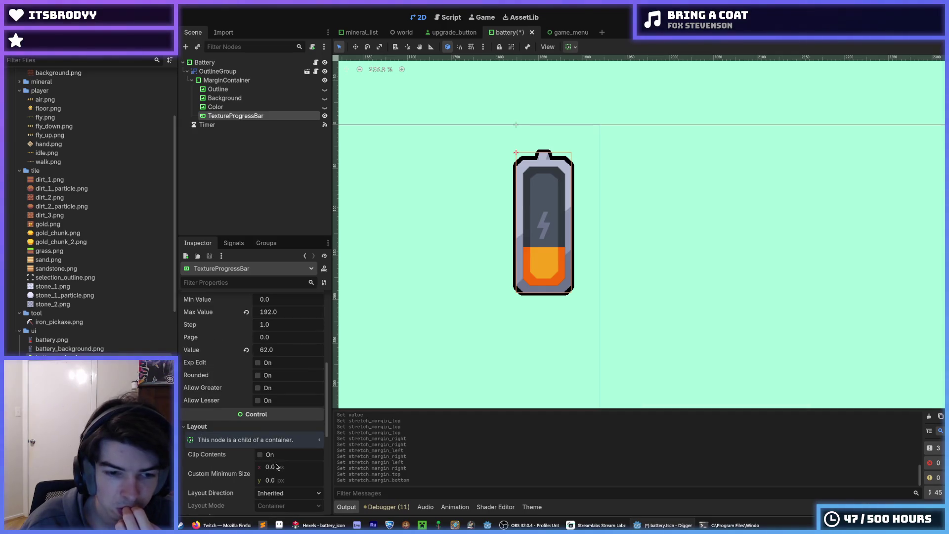
drag(276, 467, 335, 467)
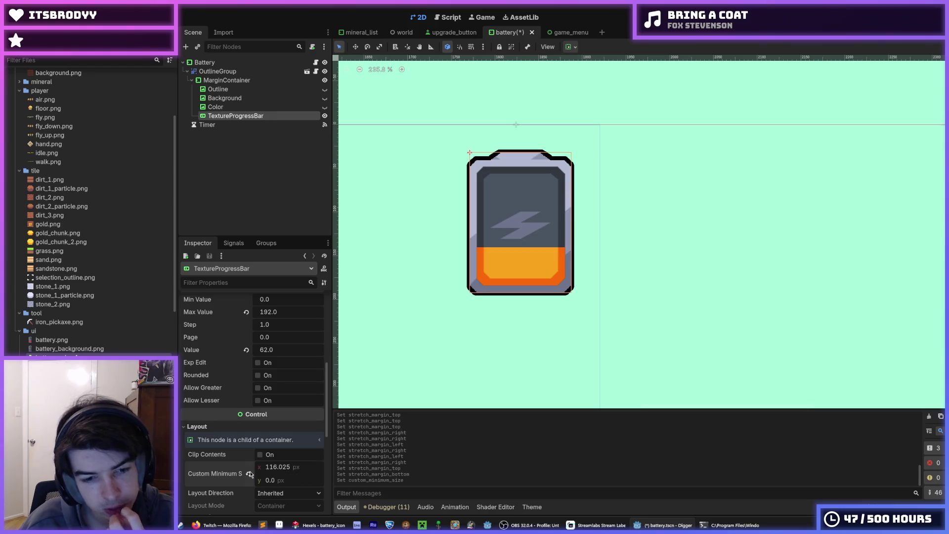
Step: Glance at the battery in Hexels, inspect the MarginContainer, then reselect the TextureProgressBar
click(318, 525)
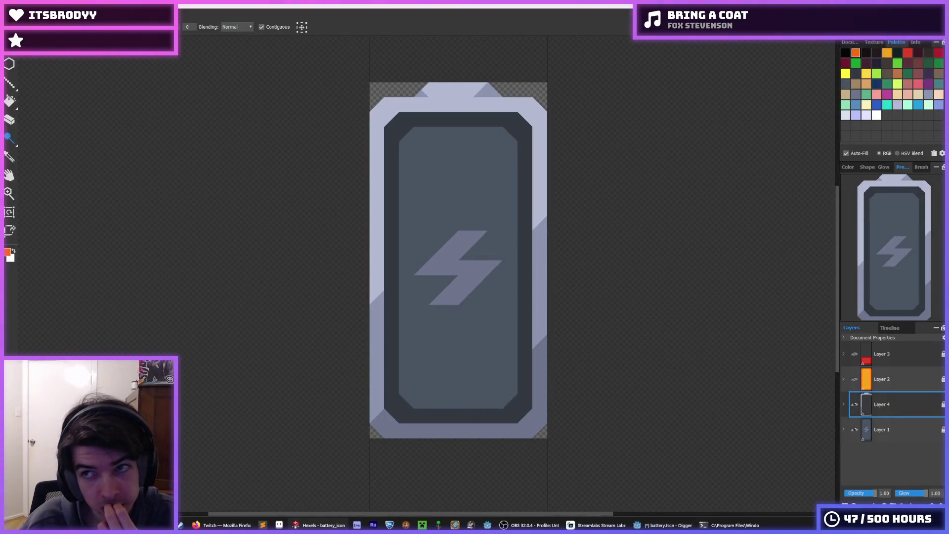
key(alt+Tab)
click(208, 82)
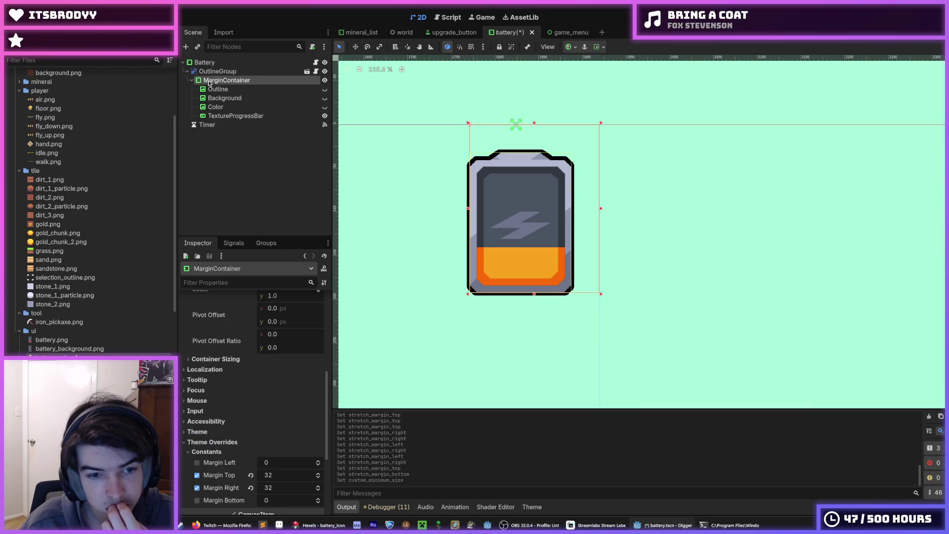
scroll(224, 346, up, 10)
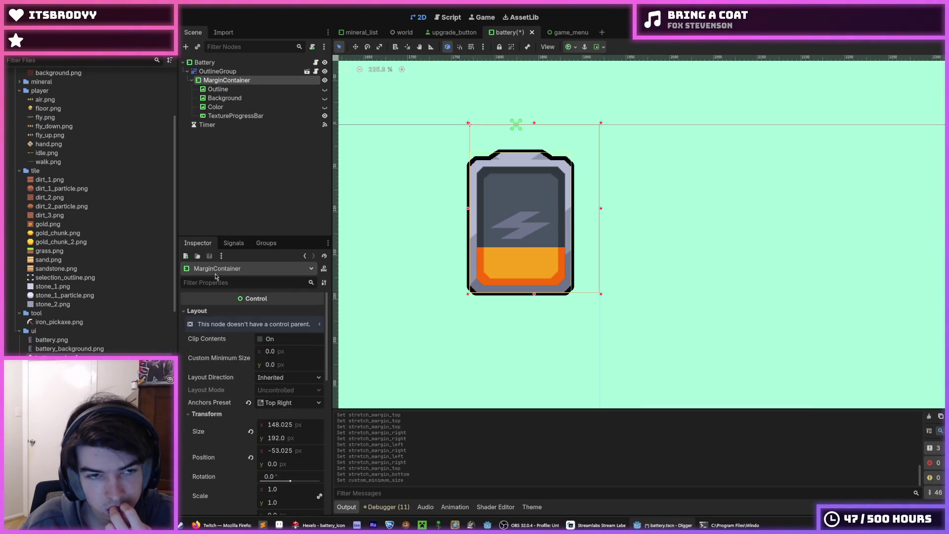
click(221, 117)
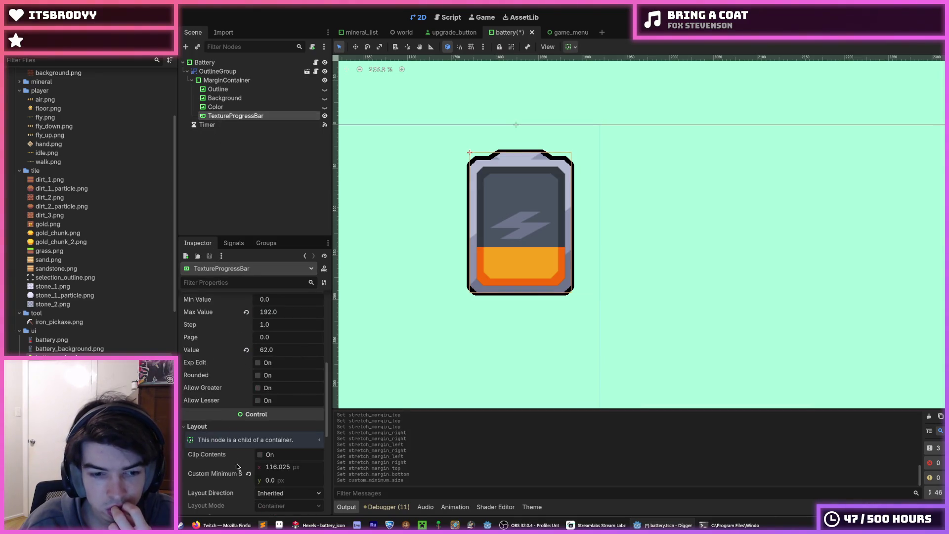
Step: Set the bar's Custom Minimum Size to 96 × 192 px
click(277, 468)
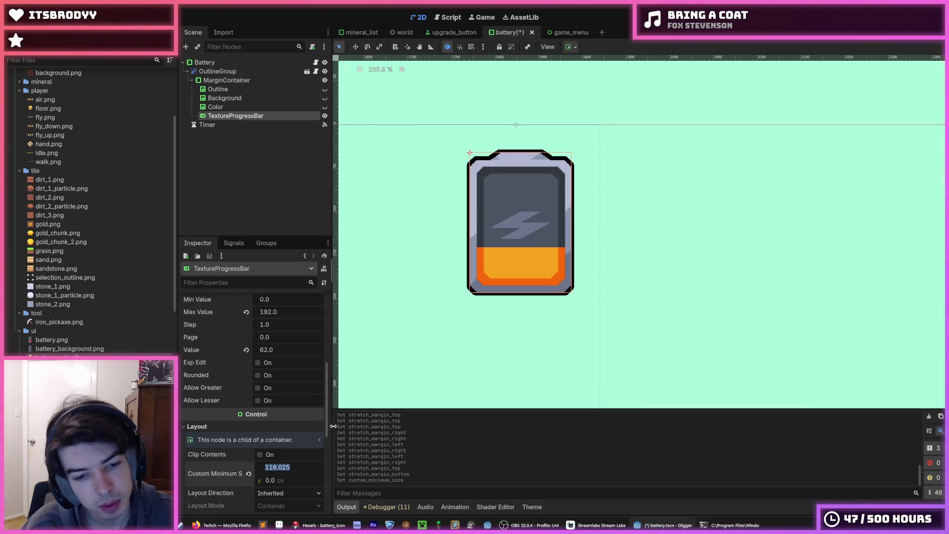
text(96)
key(Tab)
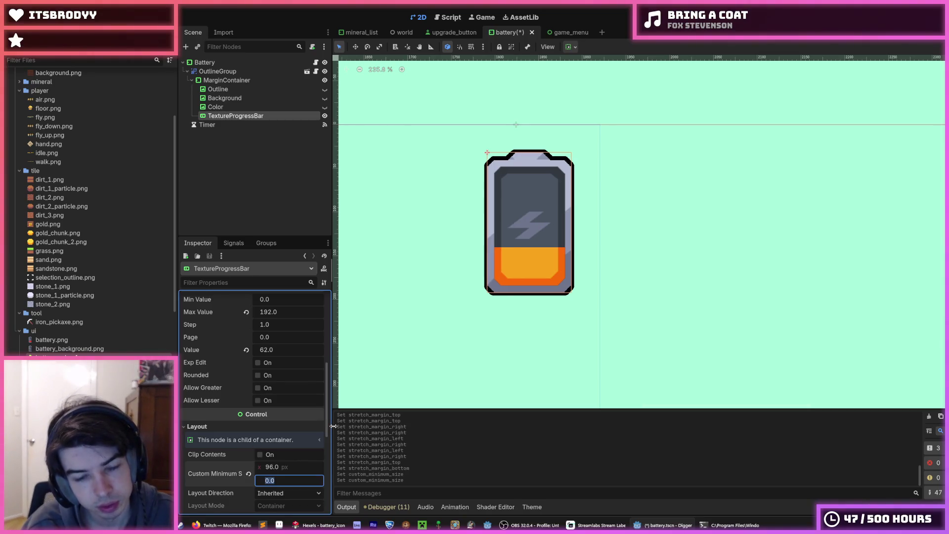
text(96)
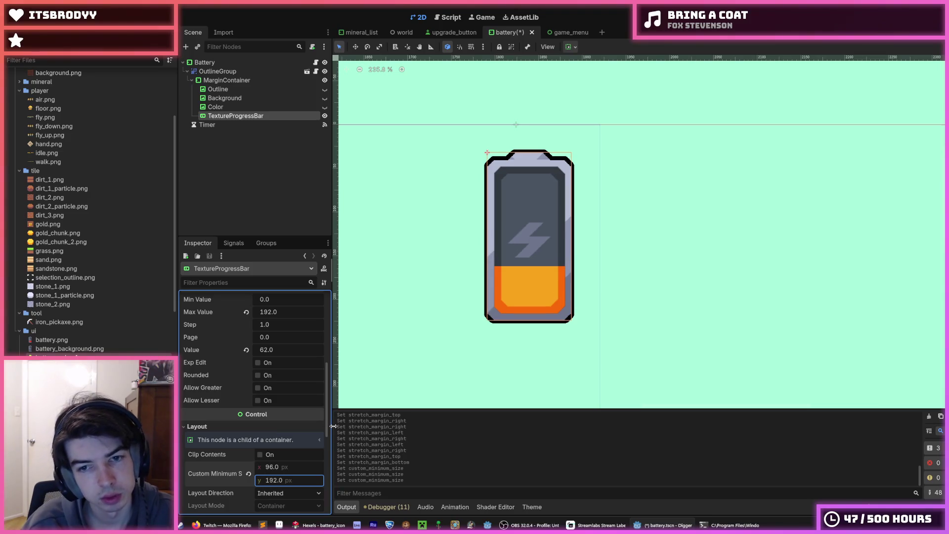
key(Return)
Step: Zoom in to check the resized battery, then bring up the battery icon in Hexels
scroll(429, 253, up, 2)
scroll(430, 255, down, 6)
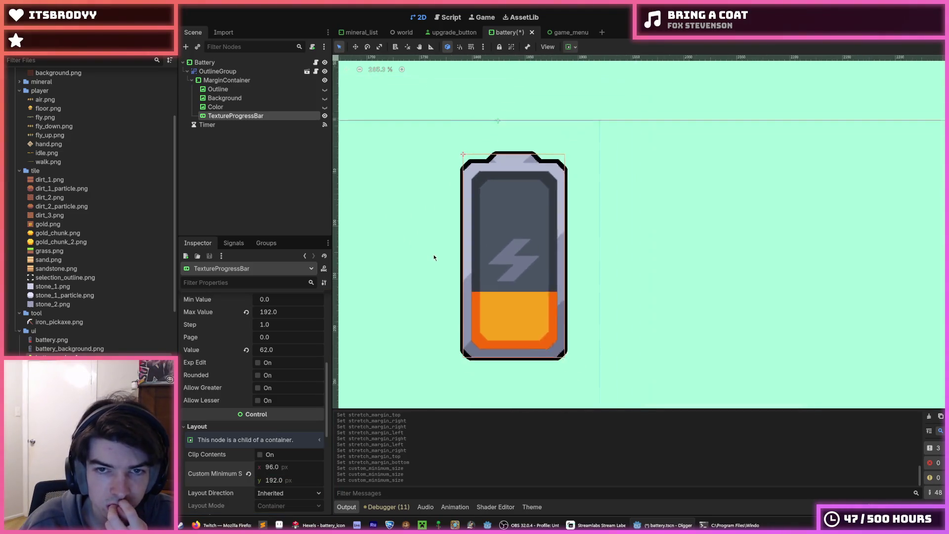
scroll(433, 259, up, 4)
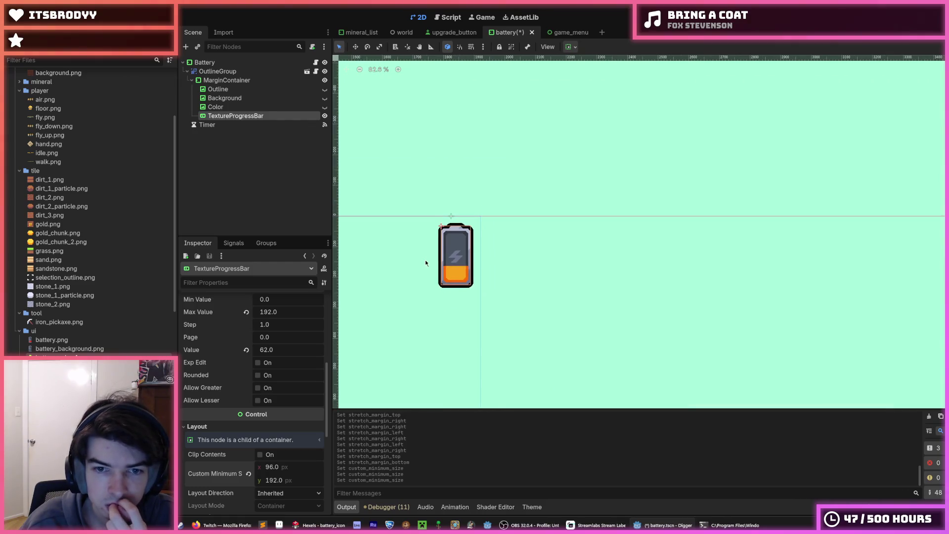
scroll(231, 344, up, 3)
scroll(231, 344, up, 3)
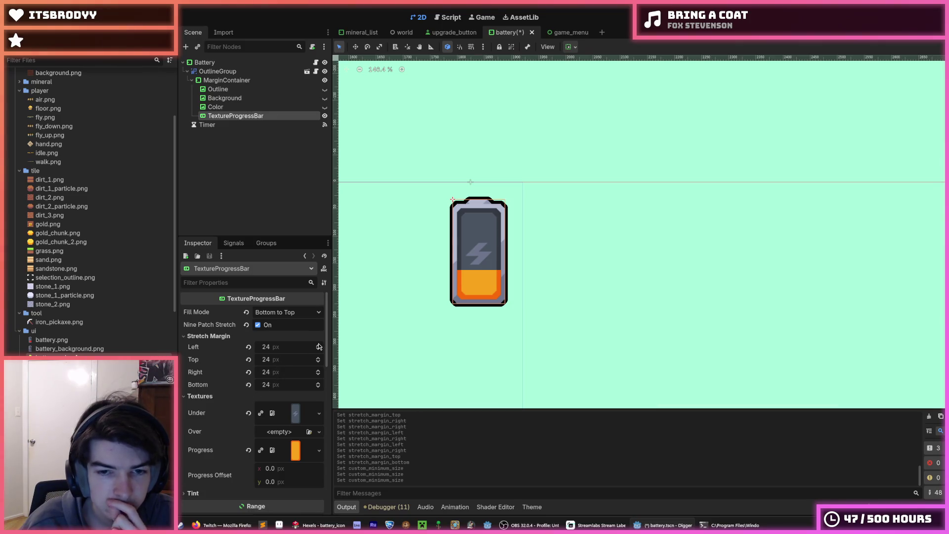
scroll(549, 281, up, 10)
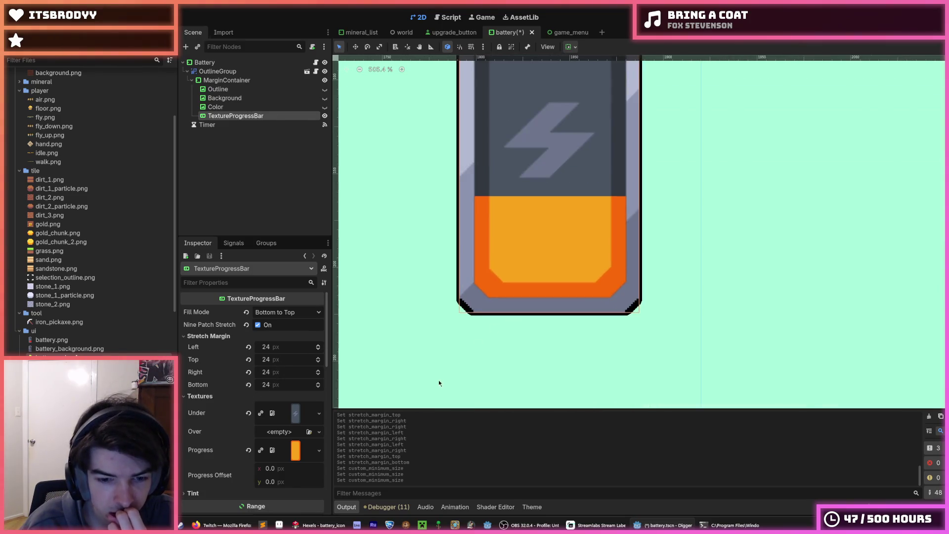
click(319, 525)
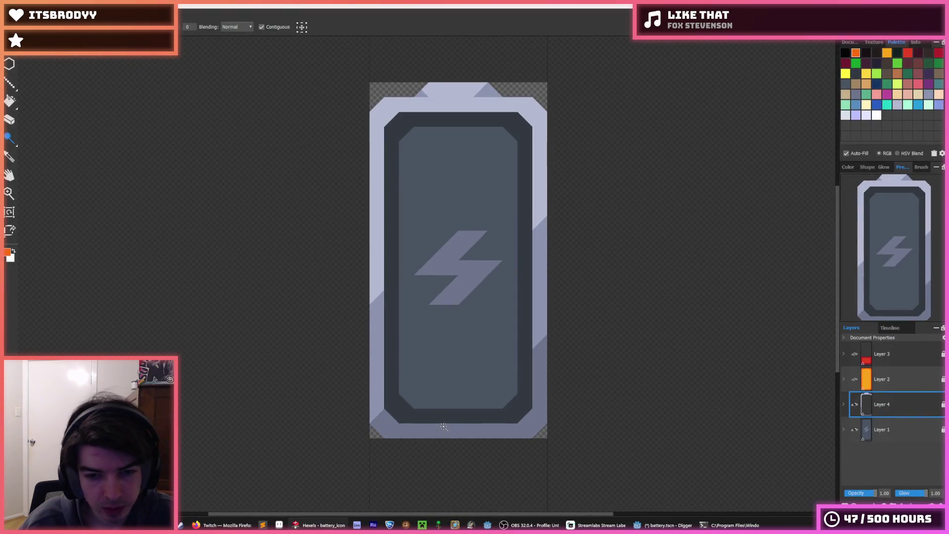
Step: Select Layer 2 in Hexels, turn its visibility on, then Alt+Tab back to Godot
key(b)
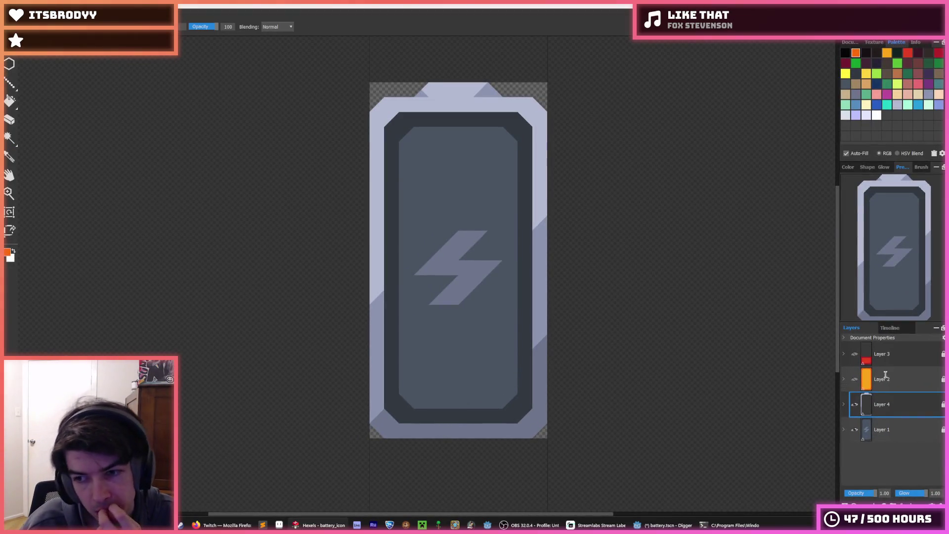
click(887, 376)
click(855, 379)
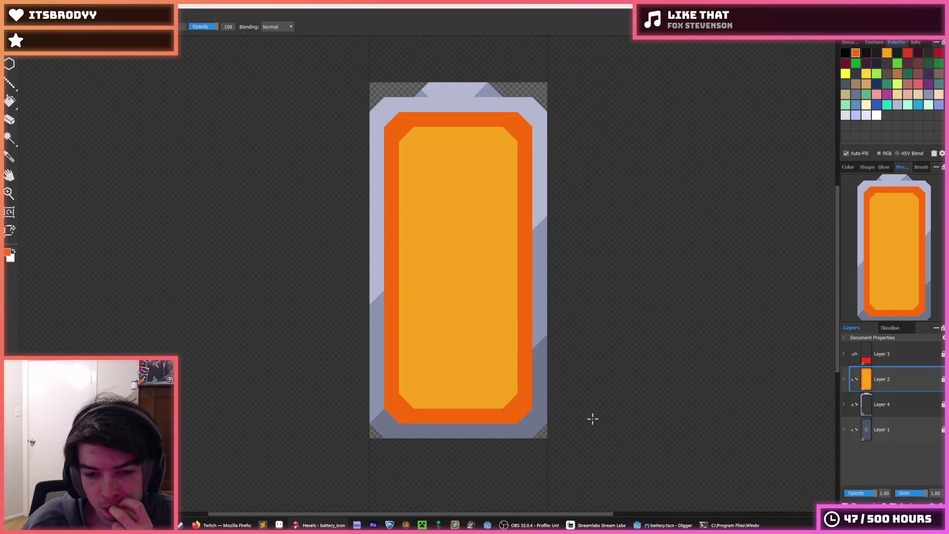
mouse_move(222, 525)
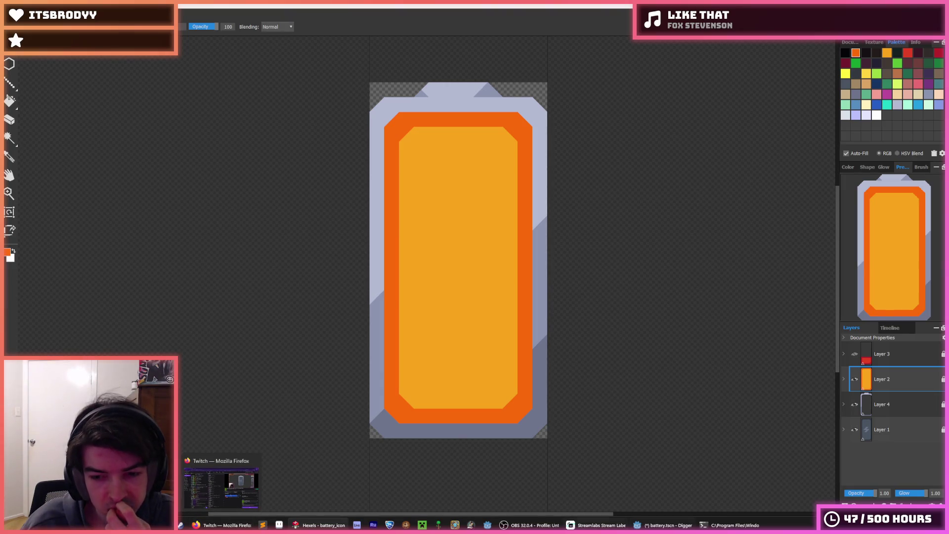
mouse_move(665, 524)
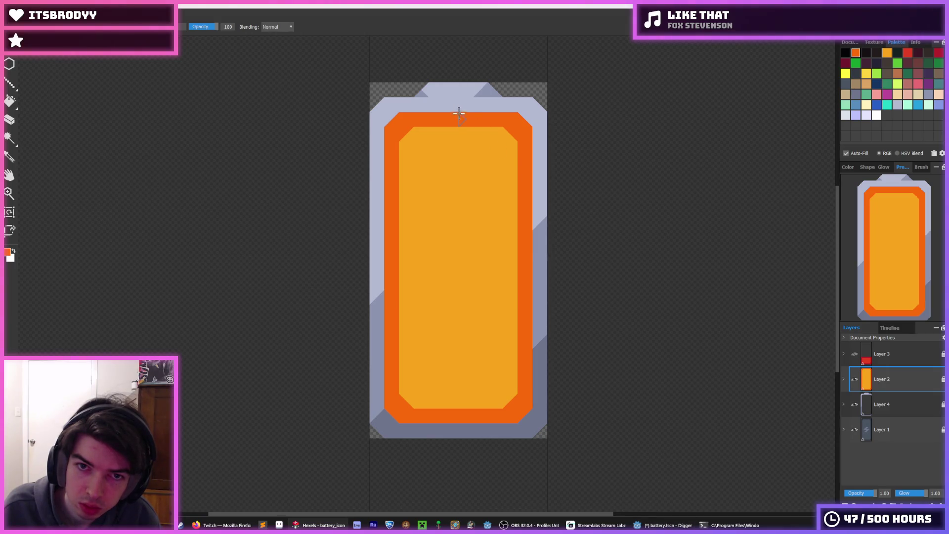
key(alt+Tab)
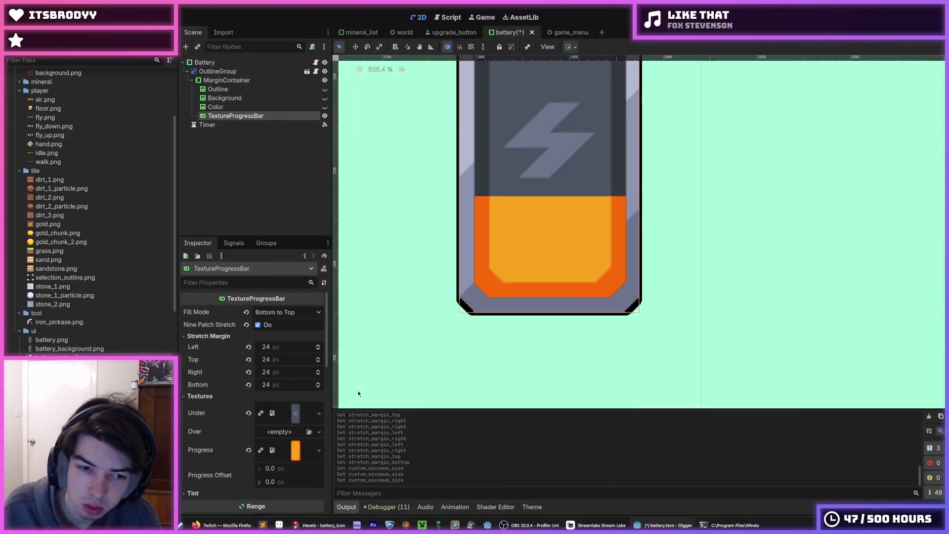
Step: Set the progress bar's stretch margins to top 12, bottom 8, left 0 and right 0
click(283, 358)
text(12)
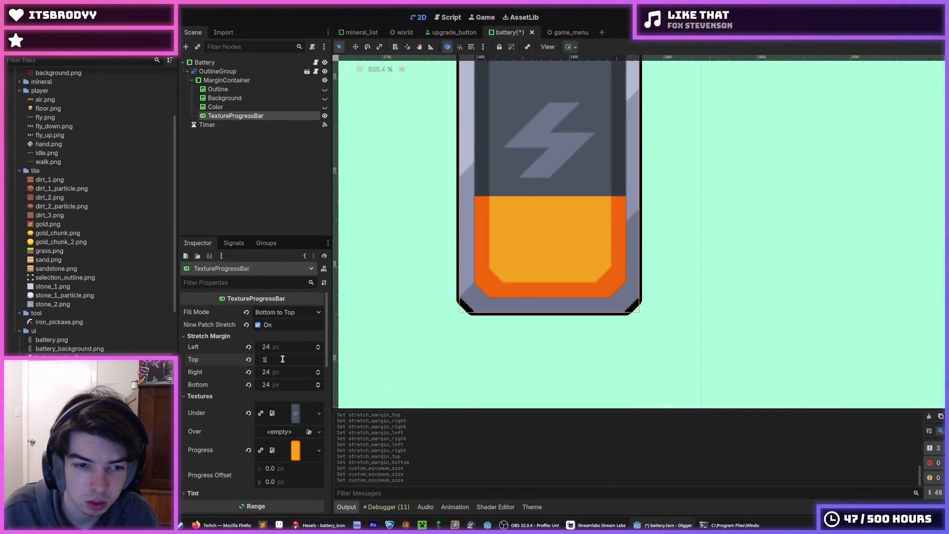
key(Return)
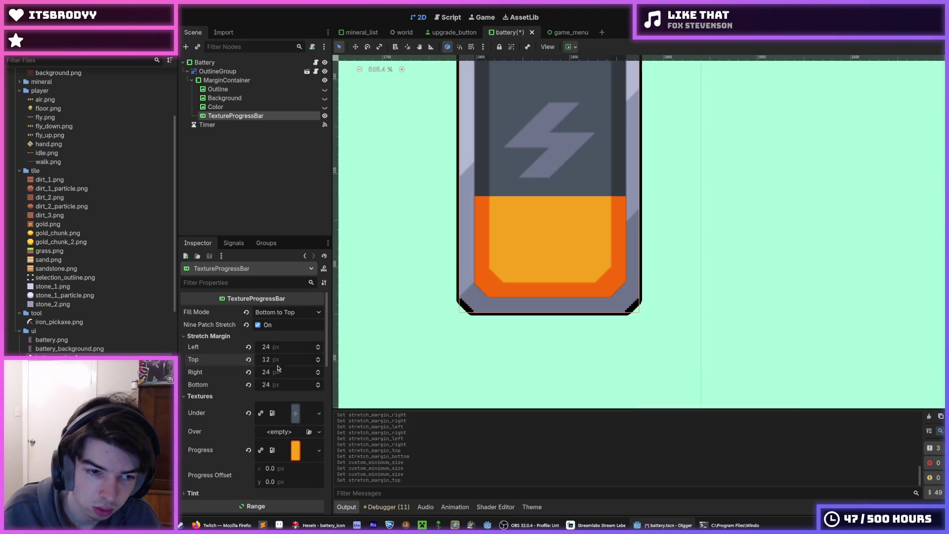
click(276, 383)
text(8)
key(Return)
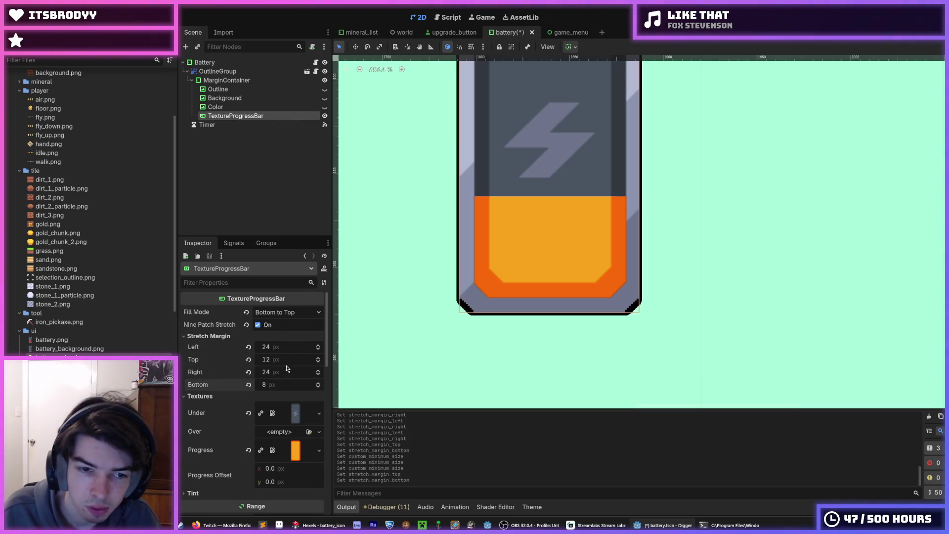
click(279, 346)
text(0)
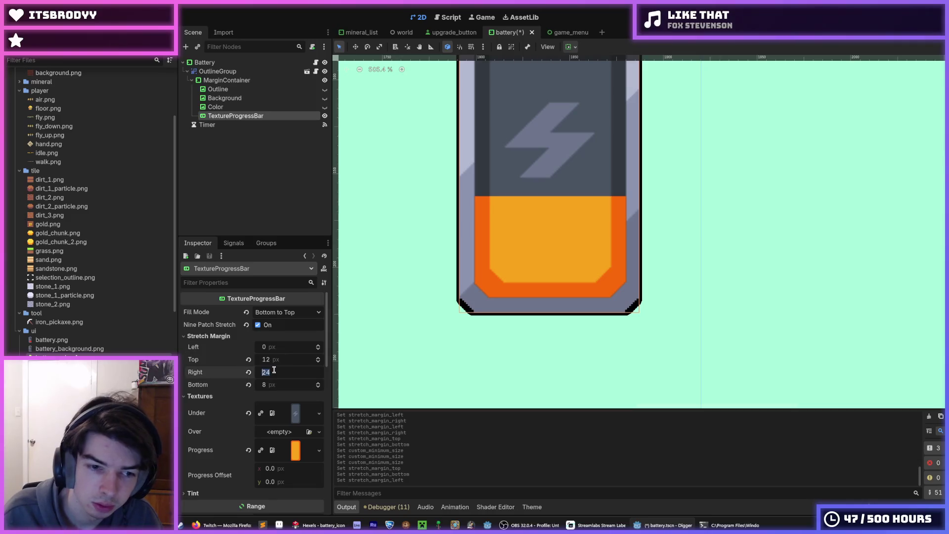
click(248, 371)
Step: Raise the progress value to about 130 so the battery fills roughly two-thirds
scroll(232, 403, down, 5)
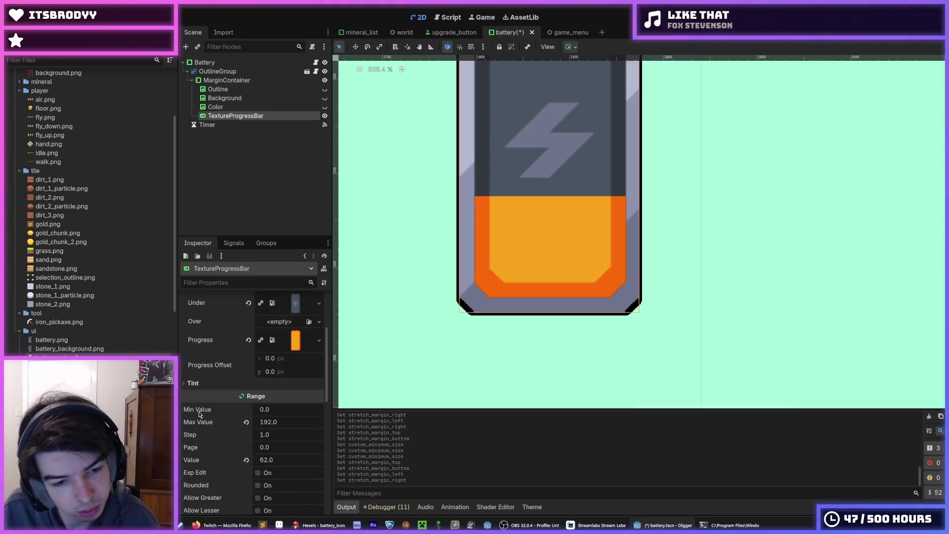
scroll(204, 414, down, 1)
scroll(217, 414, up, 1)
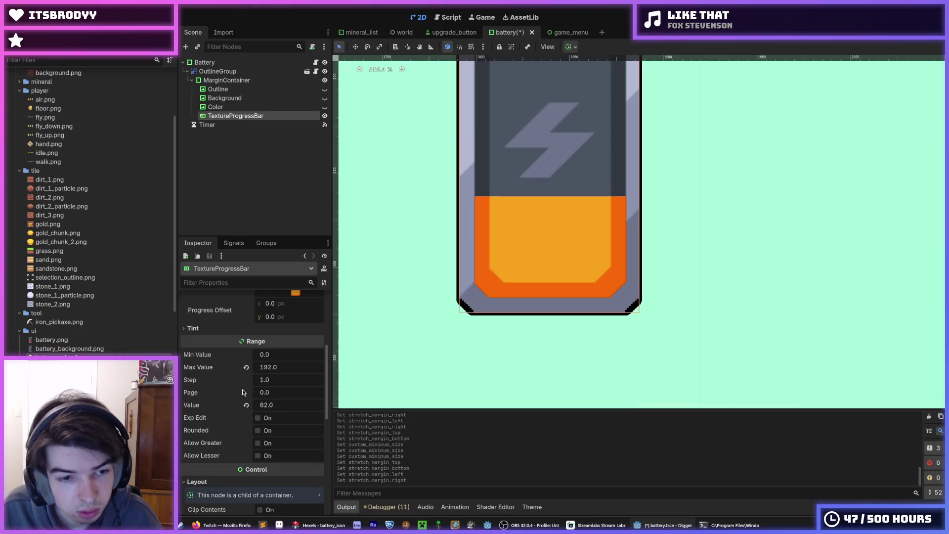
mouse_move(270, 405)
mouse_down()
mouse_move(303, 405)
mouse_move(278, 405)
mouse_up()
scroll(427, 267, down, 2)
scroll(233, 358, up, 5)
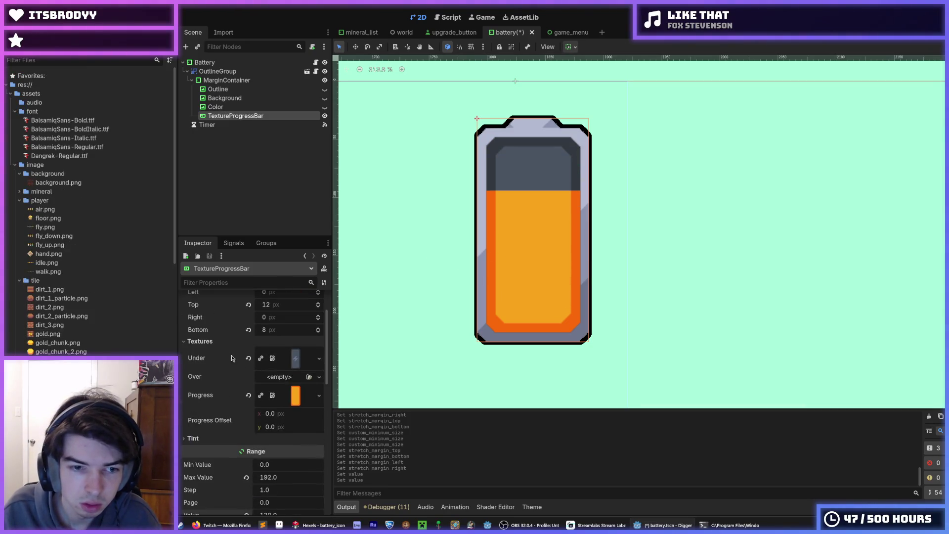
Step: Try top and bottom stretch margins of 24 and 16 on the progress bar
scroll(209, 375, down, 5)
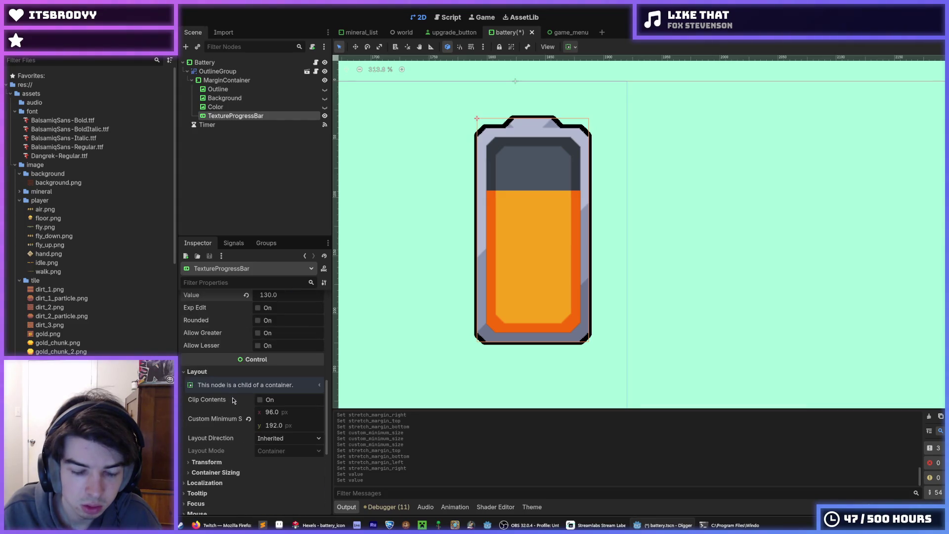
scroll(240, 414, up, 7)
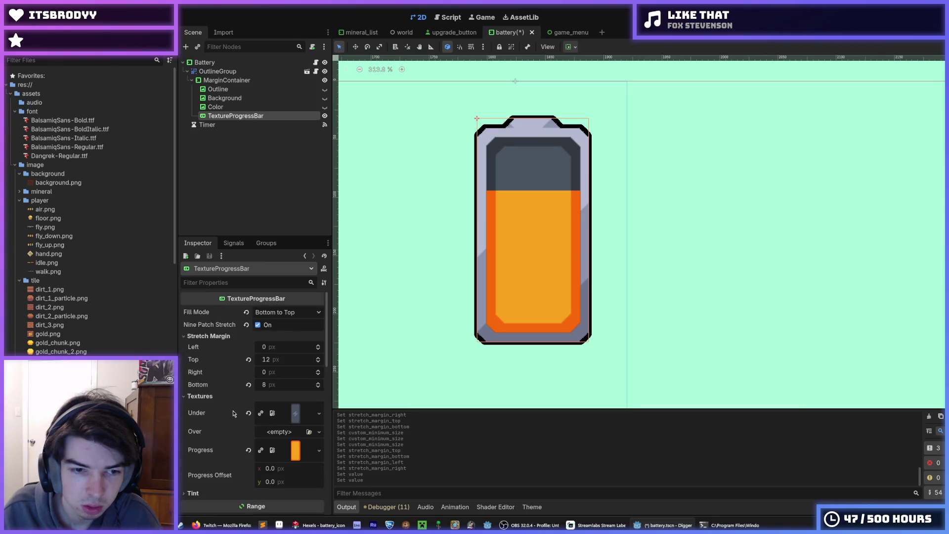
click(279, 359)
text(24)
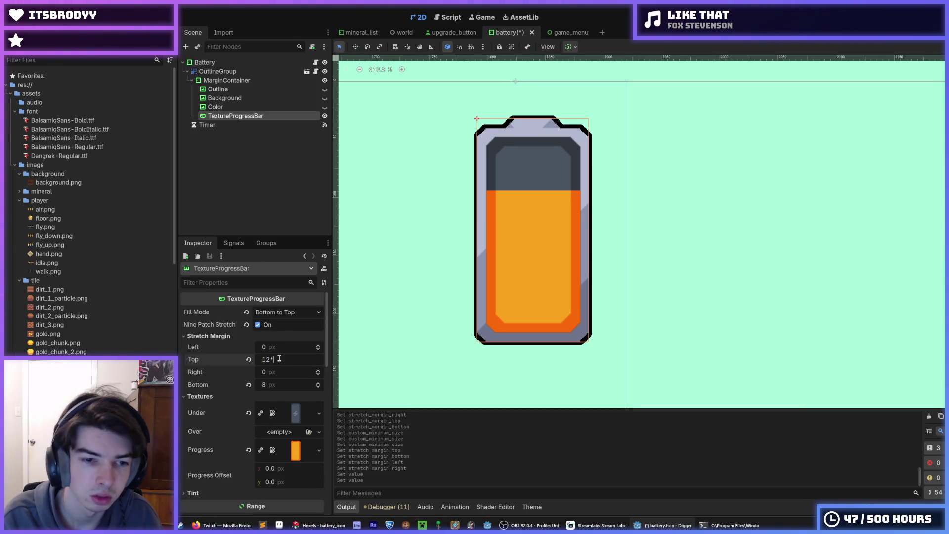
key(Tab)
key(Tab)
text(1)
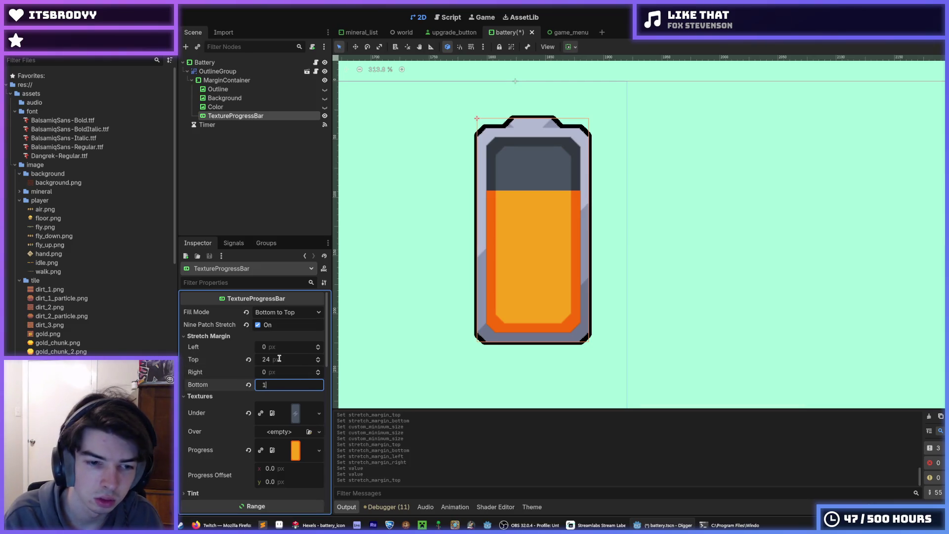
text(6)
key(Return)
Step: Change the top and bottom stretch margins to 48 and 32 and save the scene
click(279, 358)
text(48)
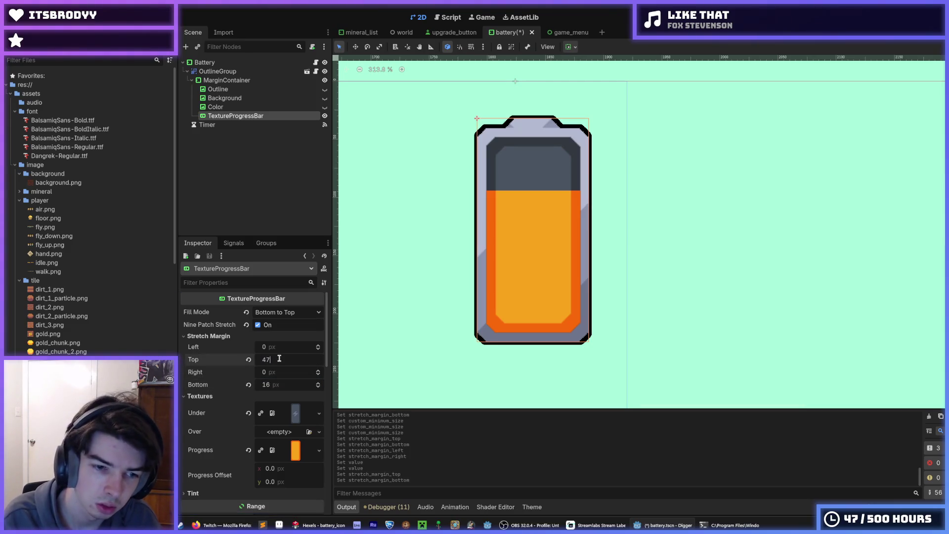
key(Tab)
key(Tab)
text(32)
key(Return)
key(ctrl+s)
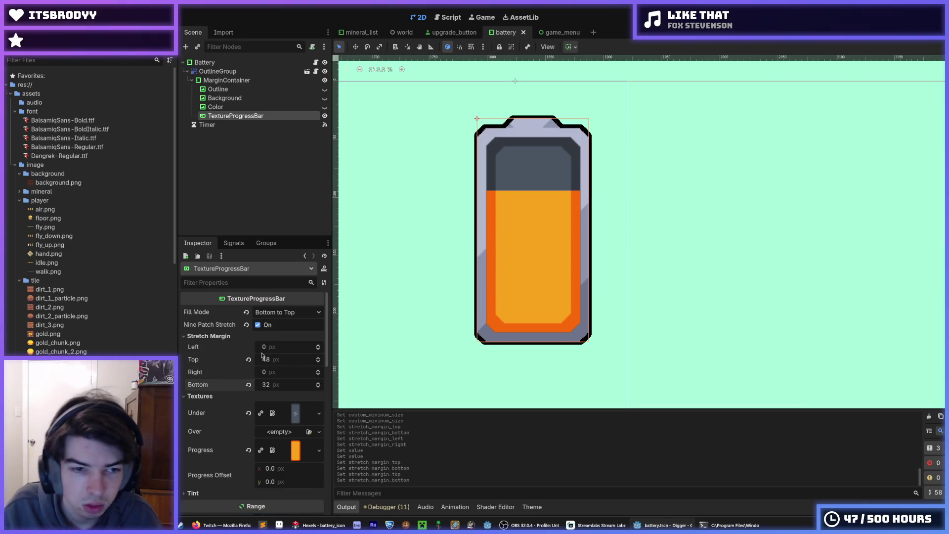
Step: Check the fill mode and tint settings, then undo a progress offset nudge and save
click(255, 313)
key(Escape)
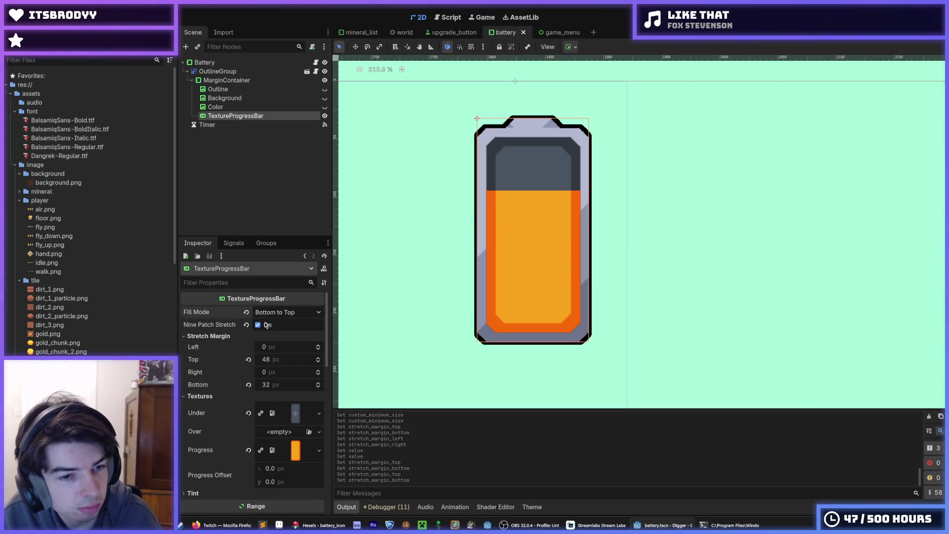
scroll(227, 425, down, 2)
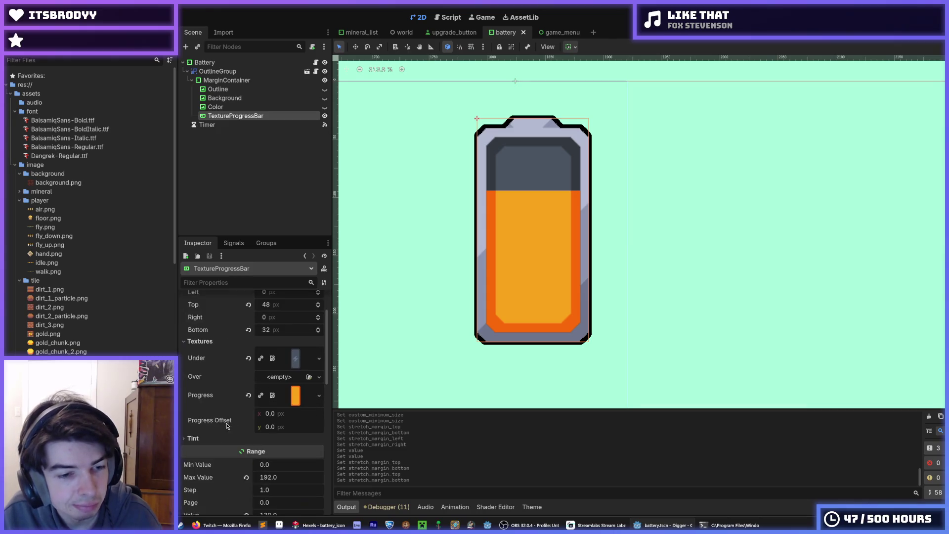
click(193, 438)
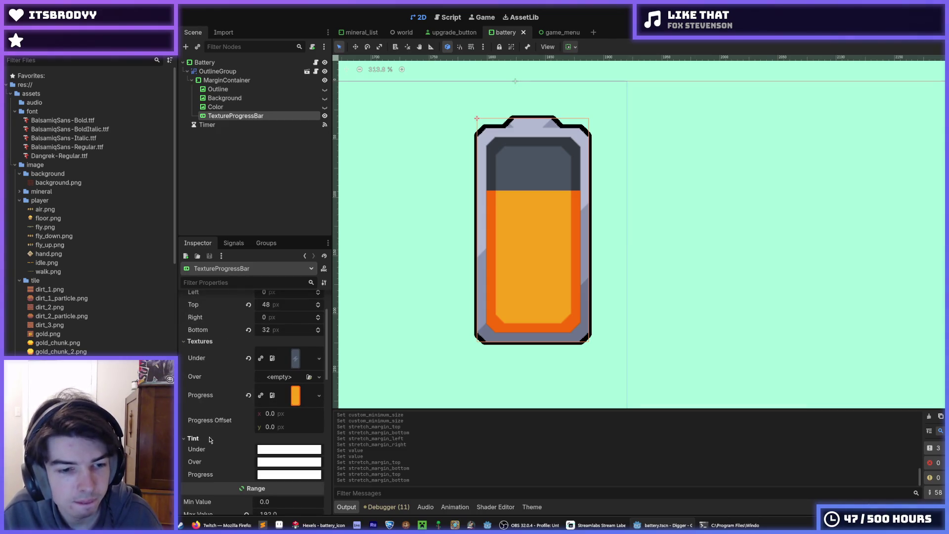
click(211, 438)
mouse_move(270, 413)
mouse_down()
mouse_move(296, 414)
mouse_move(255, 413)
mouse_move(277, 427)
mouse_move(257, 431)
mouse_up()
key(ctrl+z)
key(ctrl+z)
key(ctrl+s)
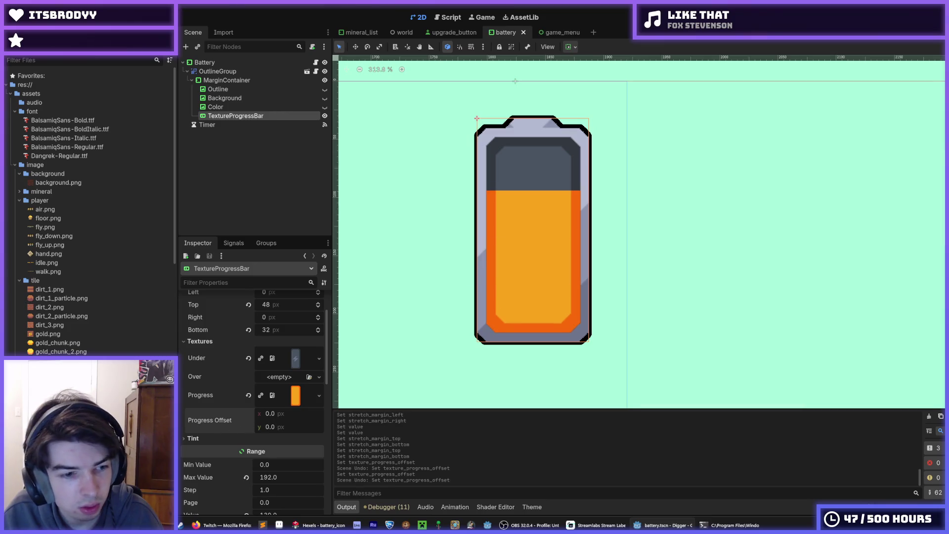
scroll(89, 208, down, 3)
mouse_move(65, 376)
mouse_down()
mouse_move(217, 385)
mouse_move(295, 378)
mouse_up()
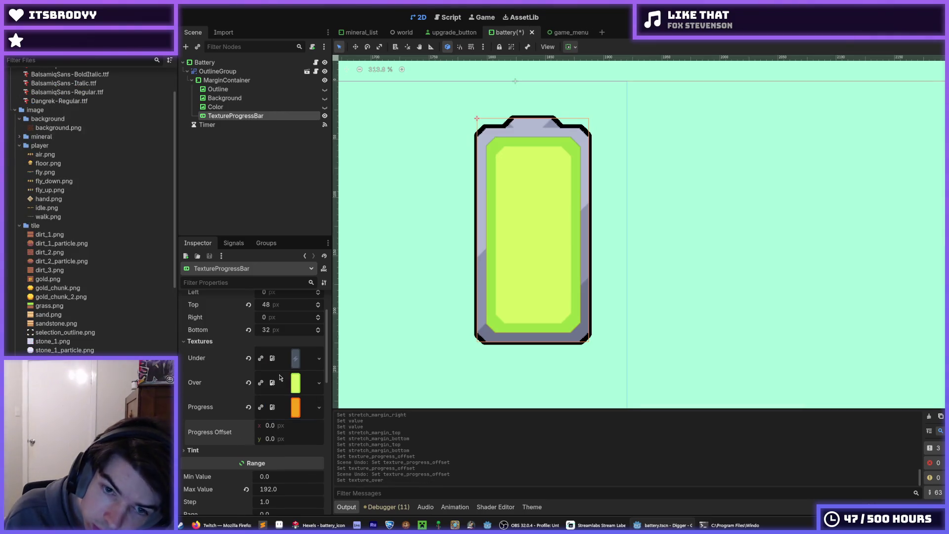
mouse_move(276, 429)
mouse_down()
mouse_move(299, 429)
mouse_move(277, 430)
mouse_up()
key(ctrl+z)
key(ctrl+z)
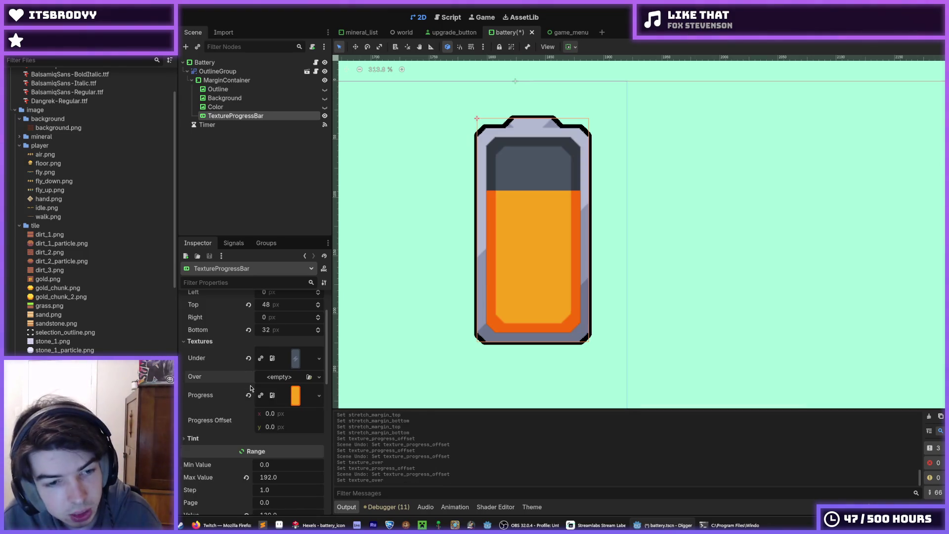
key(ctrl+s)
scroll(226, 414, down, 2)
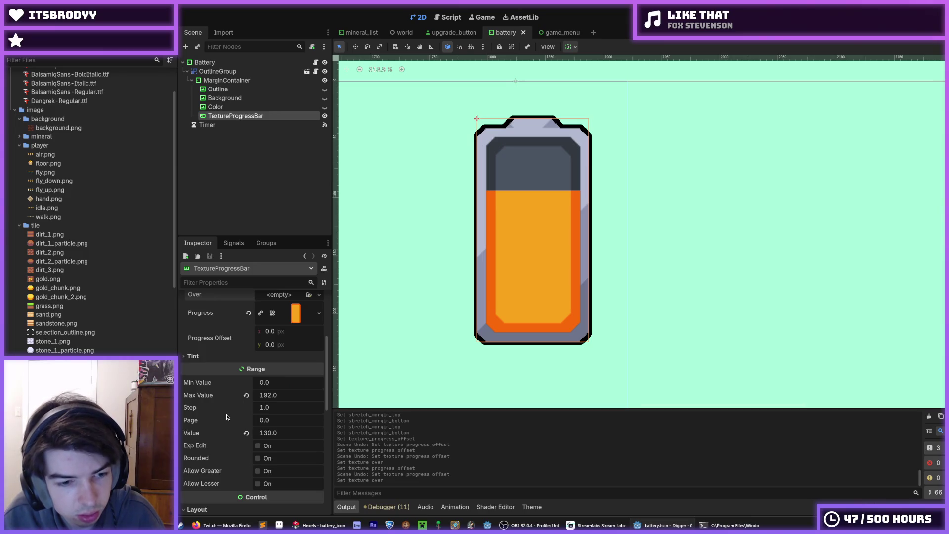
scroll(227, 415, down, 3)
scroll(218, 413, down, 2)
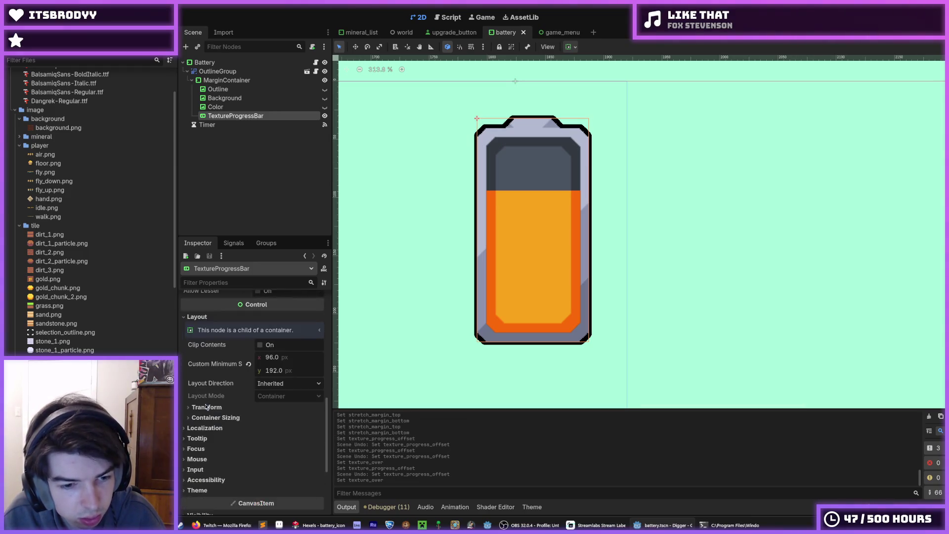
click(215, 411)
click(215, 408)
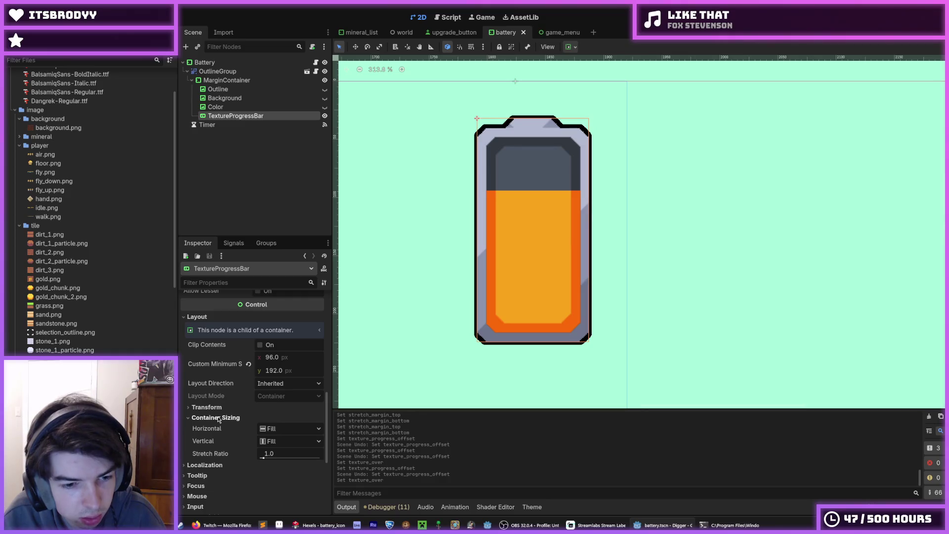
click(219, 418)
scroll(220, 406, up, 6)
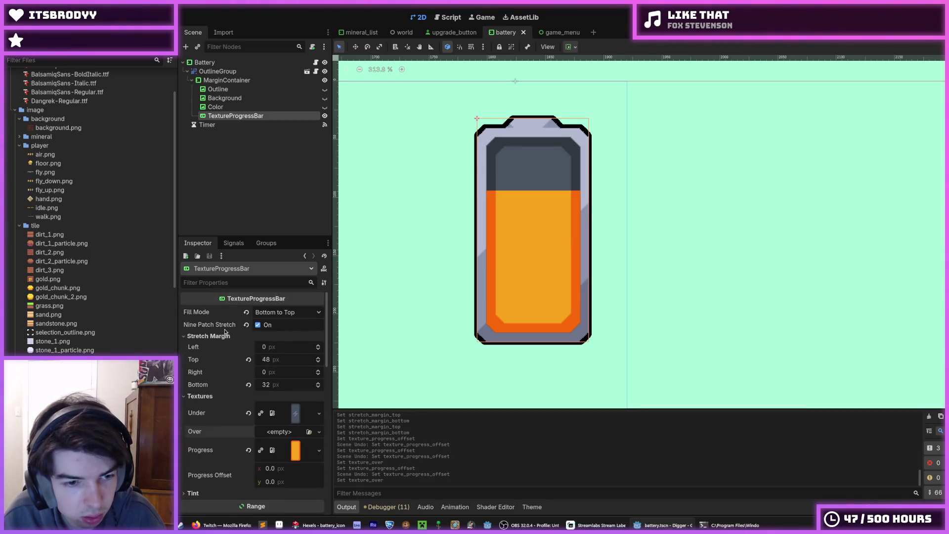
mouse_move(222, 326)
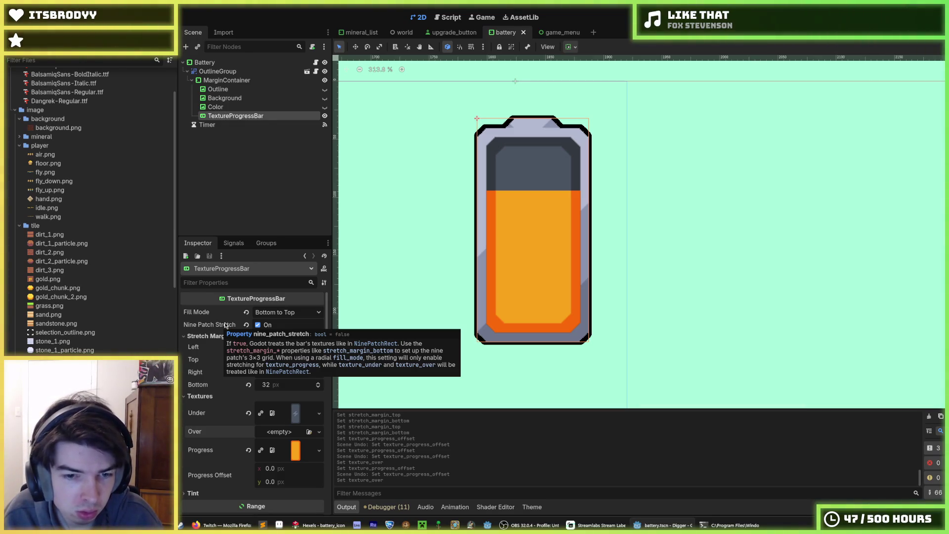
scroll(226, 341, down, 5)
scroll(226, 344, up, 2)
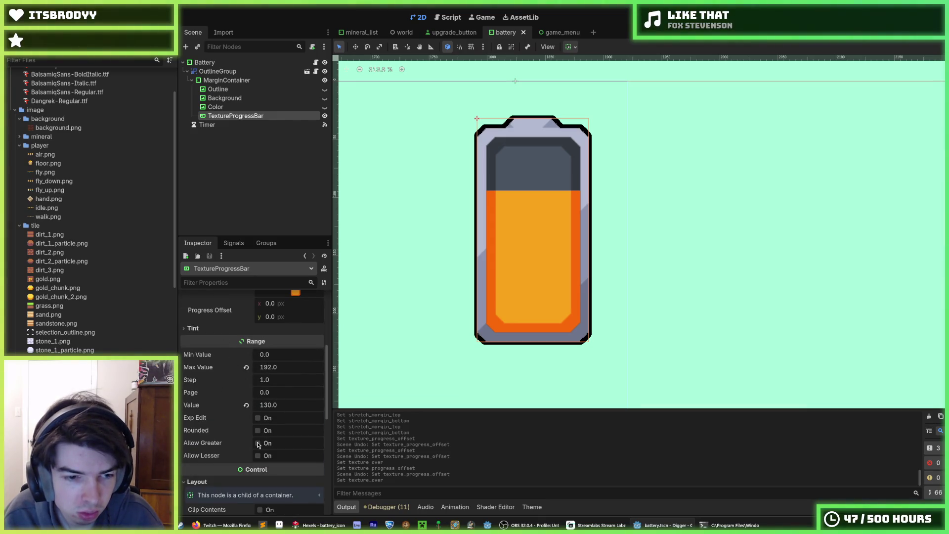
scroll(254, 446, up, 4)
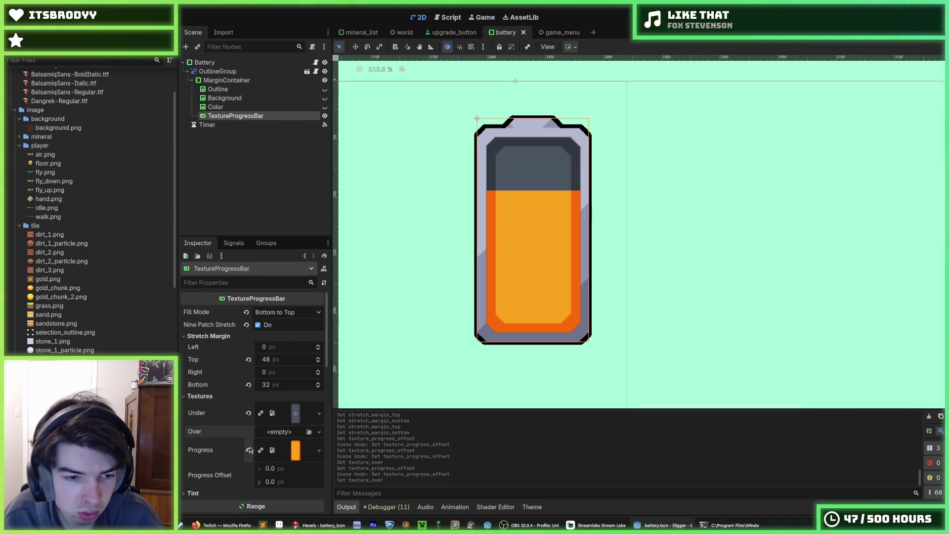
click(248, 413)
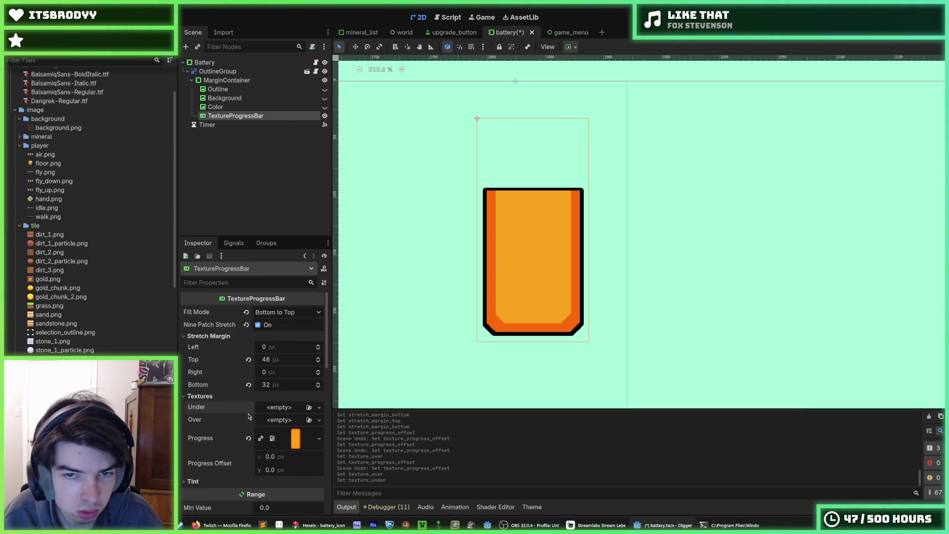
Step: Raise the progress value to fill the bar, then reset it to 0
scroll(256, 442, down, 3)
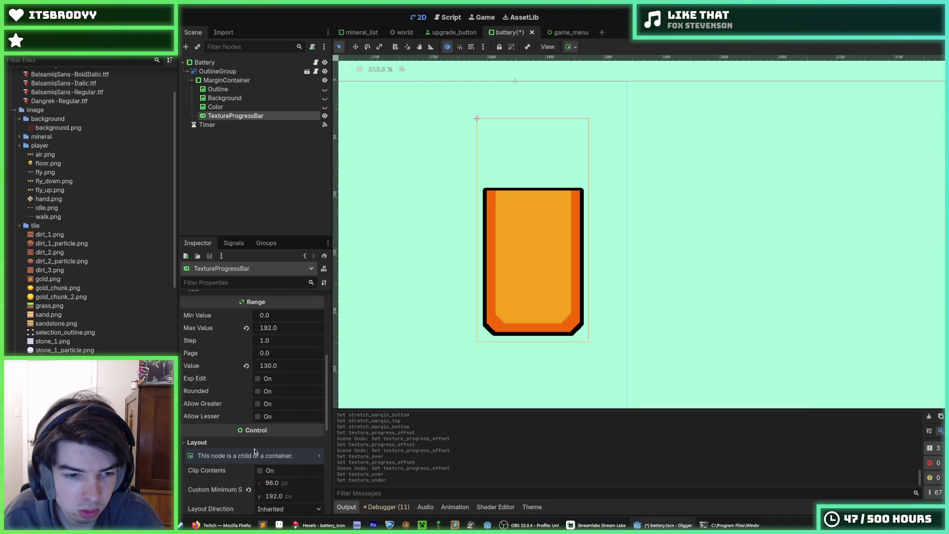
scroll(257, 441, down, 2)
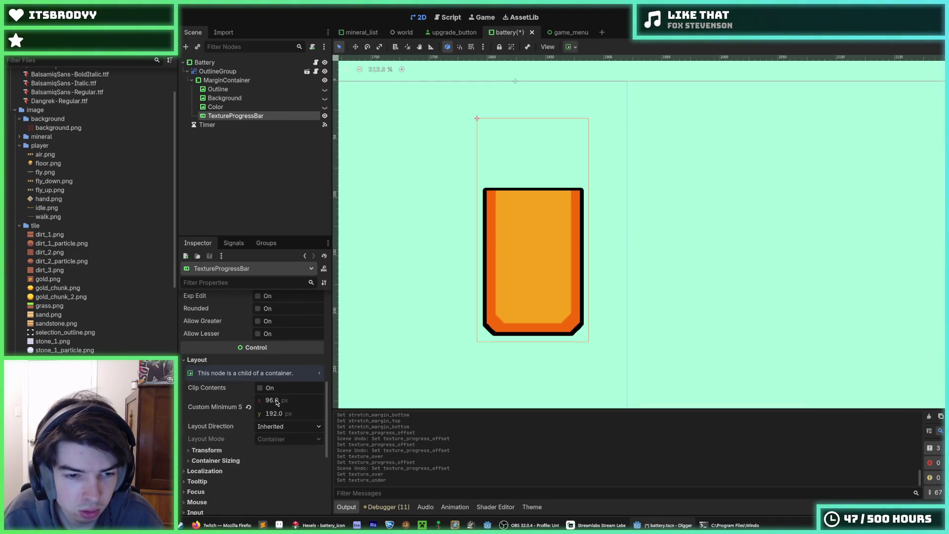
scroll(240, 409, up, 1)
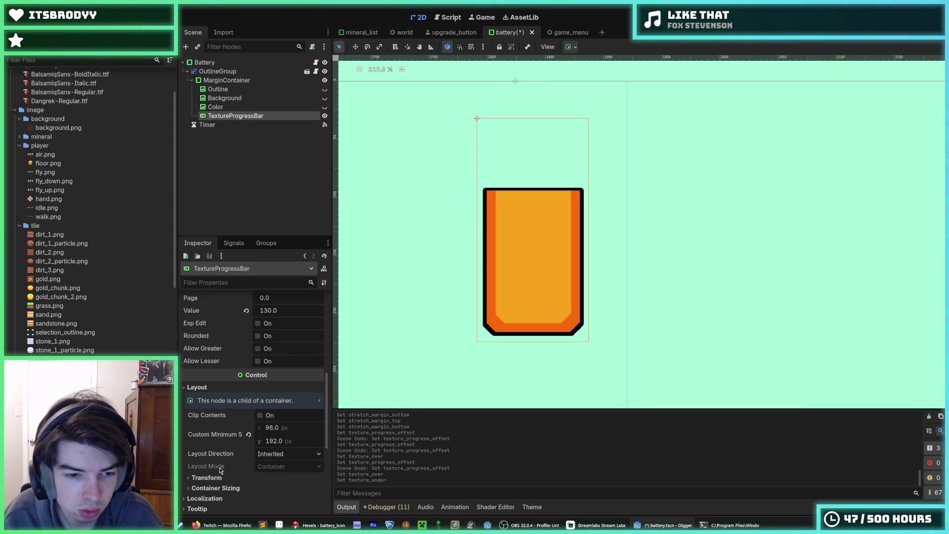
scroll(240, 410, up, 2)
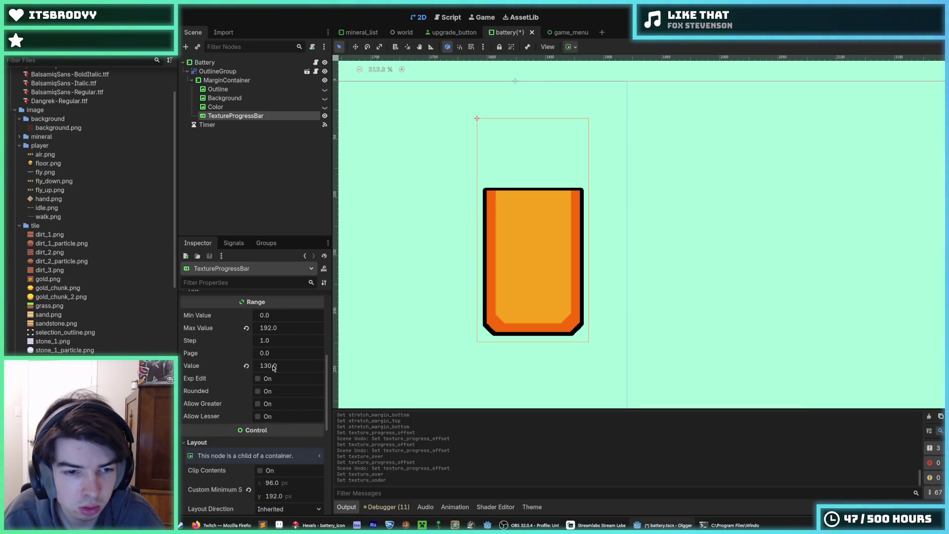
mouse_move(272, 367)
mouse_down()
mouse_move(299, 367)
mouse_move(290, 367)
mouse_up()
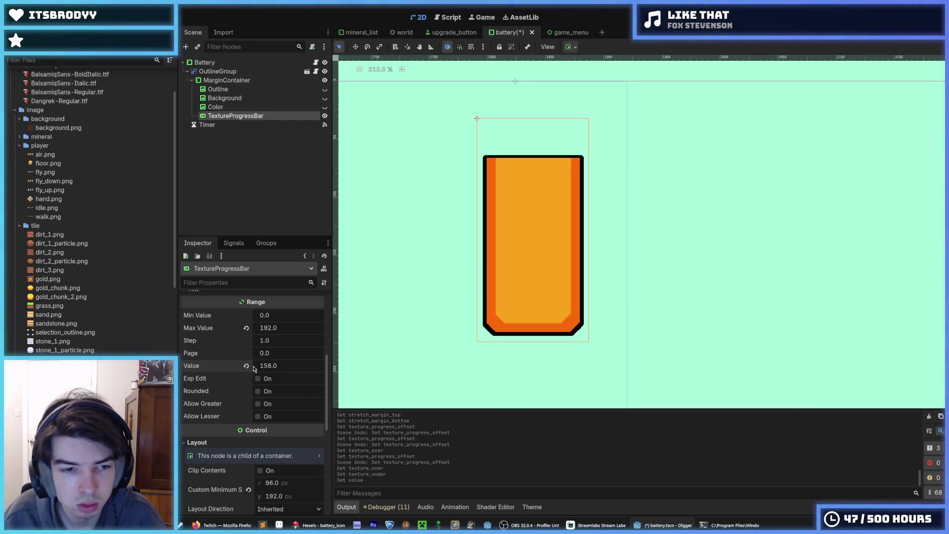
click(246, 366)
Step: Set the progress value to 33 and paste the battery background back as the Under texture
scroll(246, 368, up, 5)
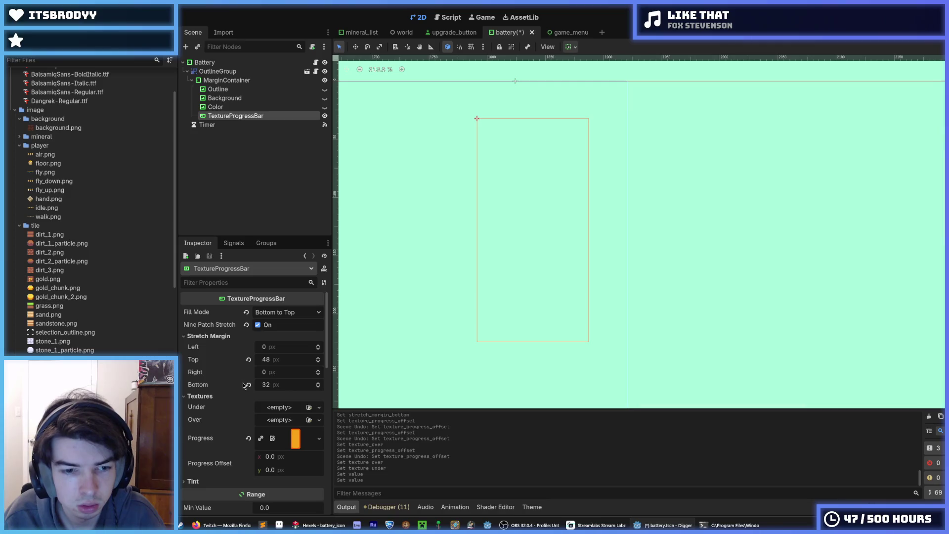
scroll(248, 410, down, 1)
scroll(236, 412, down, 2)
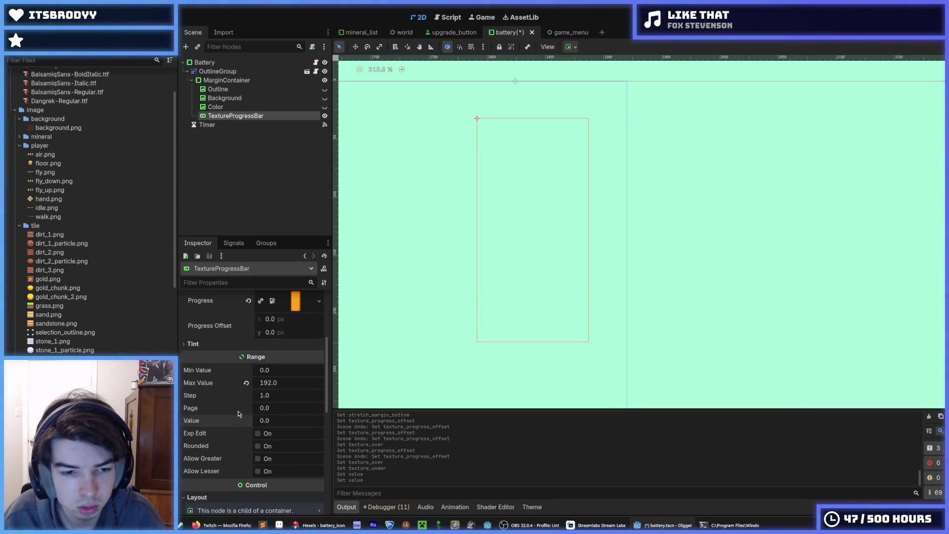
drag(265, 424, 286, 424)
scroll(257, 423, up, 3)
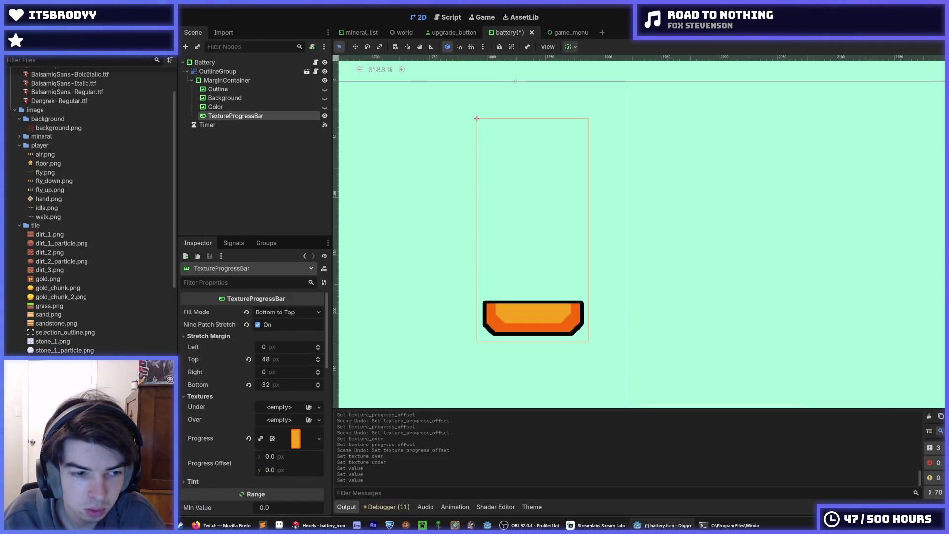
key(ctrl+v)
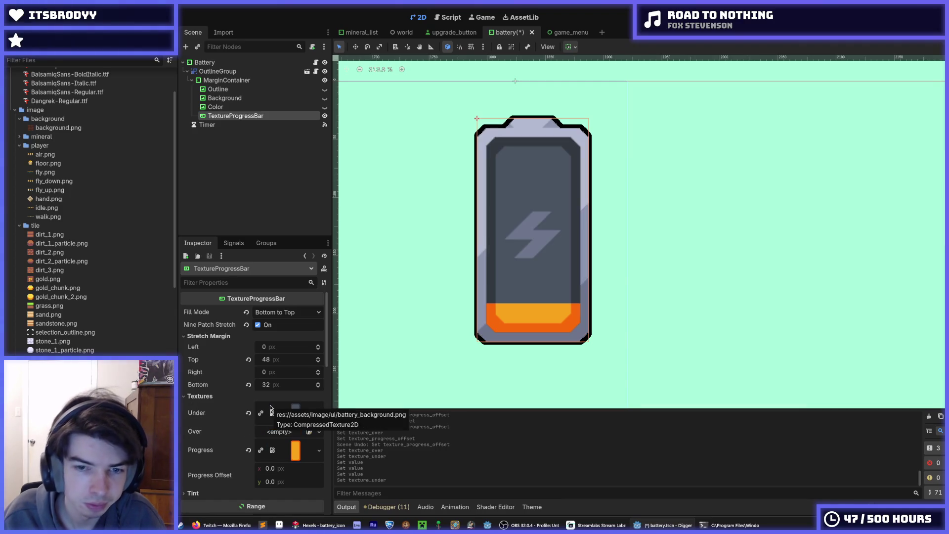
Step: Lower the progress bar's Max Value to 103.555 and save the battery scene
key(ctrl+s)
scroll(221, 412, down, 2)
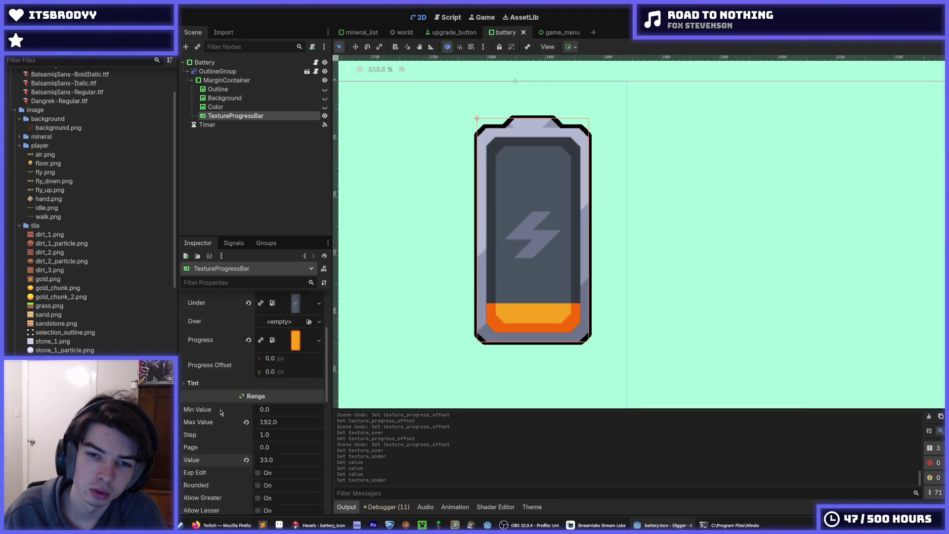
scroll(223, 410, up, 3)
key(ctrl+s)
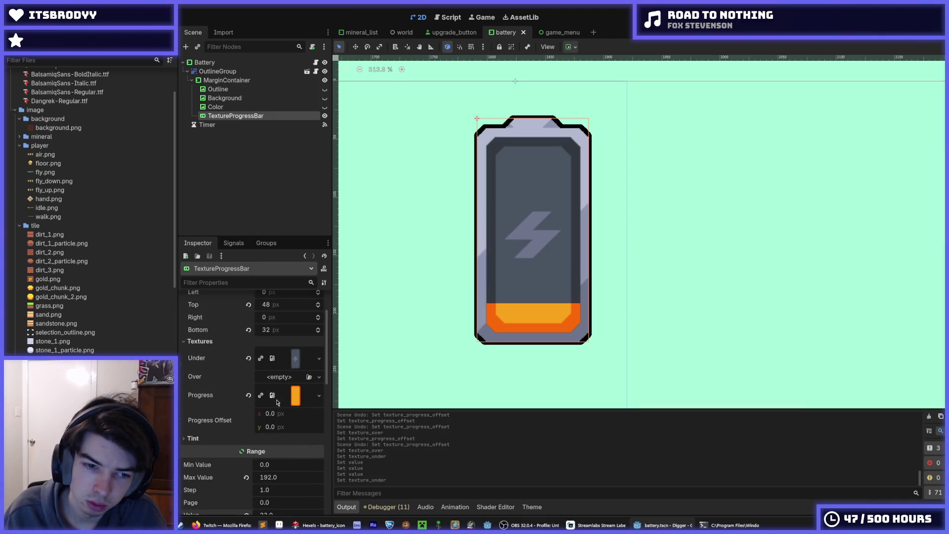
drag(266, 476, 221, 477)
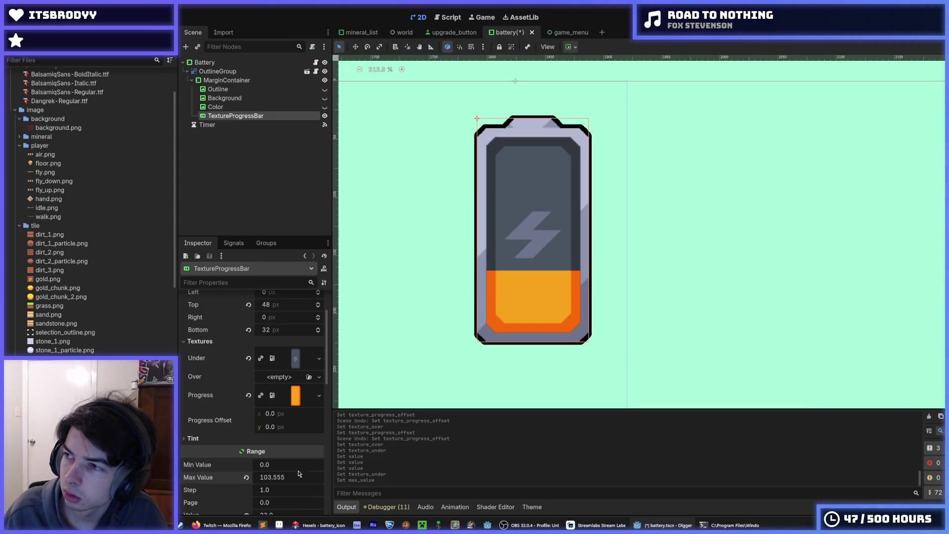
key(ctrl+s)
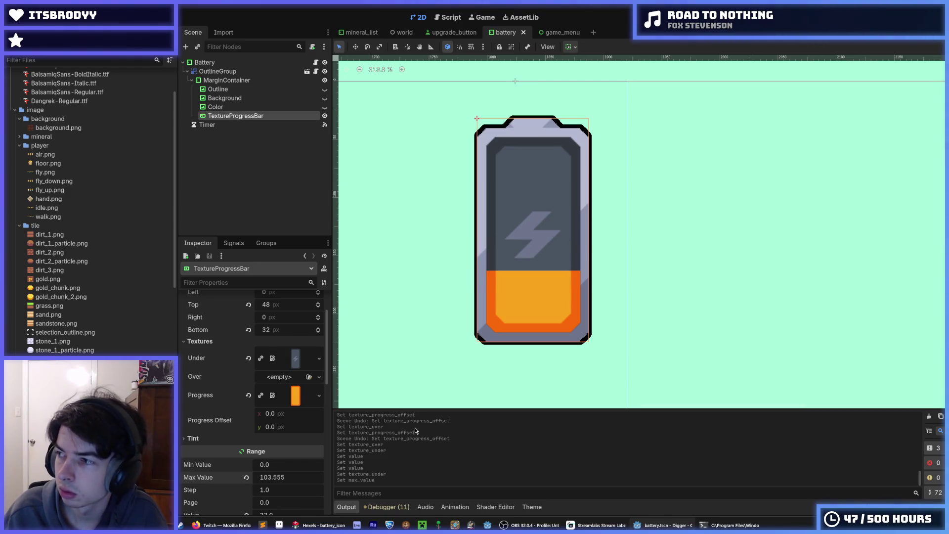
key(ctrl+s)
Step: Inspect the Over texture options and open the nine-patch stretch property's context menu
scroll(443, 333, down, 4)
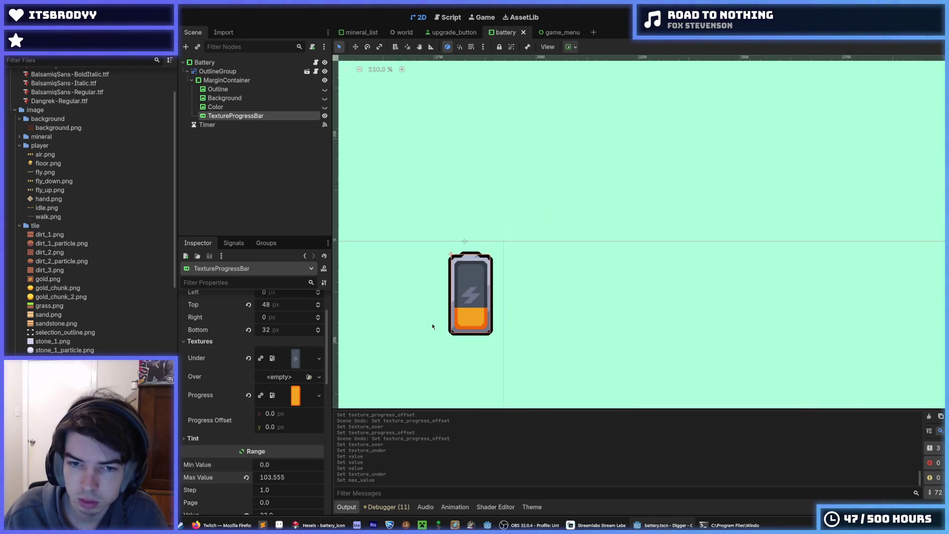
scroll(431, 322, up, 3)
scroll(431, 321, up, 3)
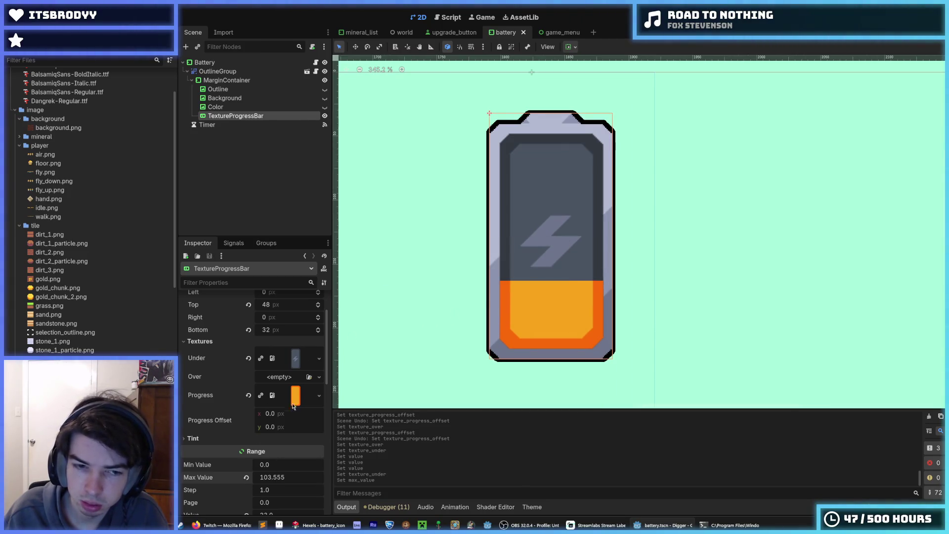
click(284, 377)
click(198, 378)
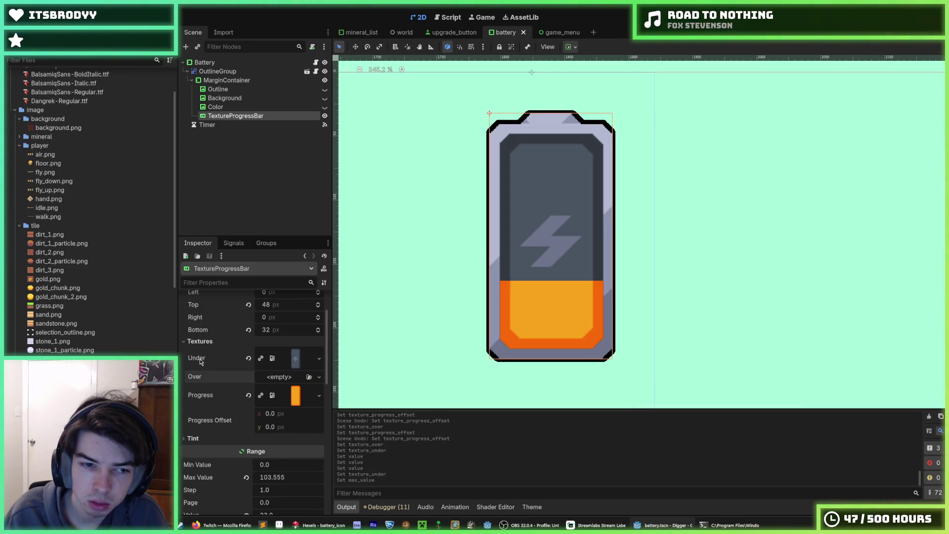
scroll(216, 346, up, 3)
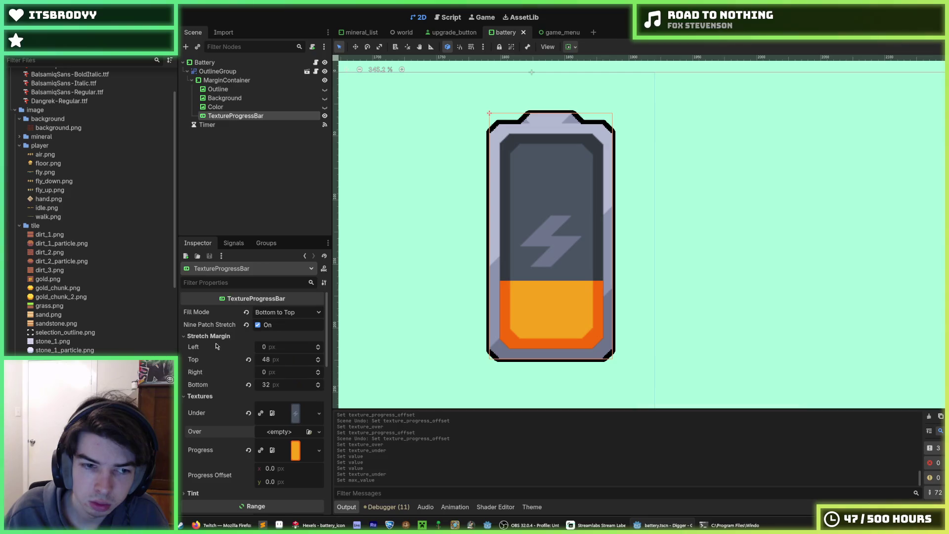
right_click(207, 325)
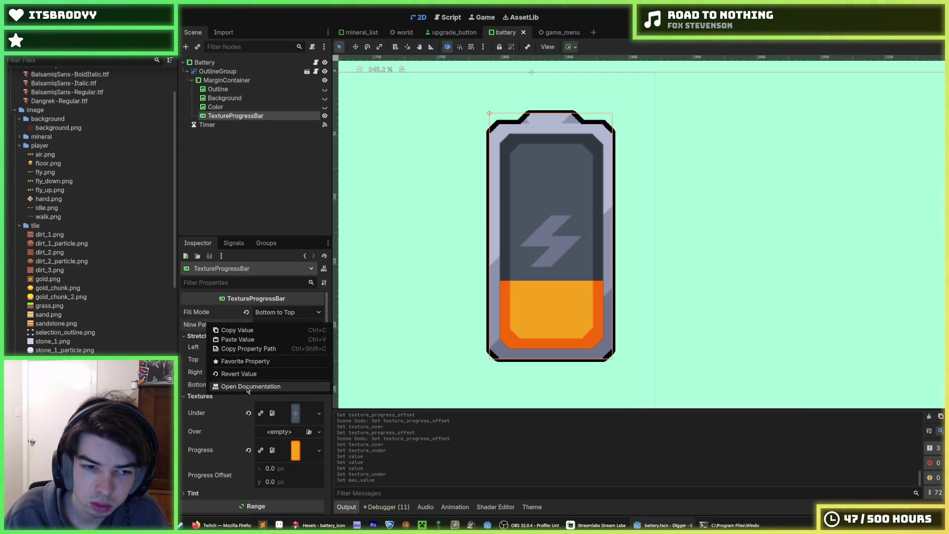
click(251, 386)
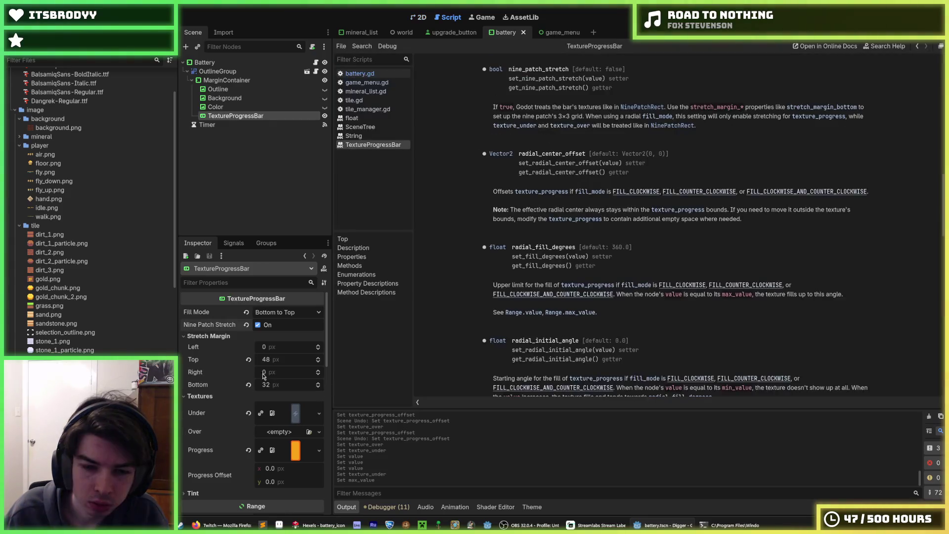
double_click(594, 118)
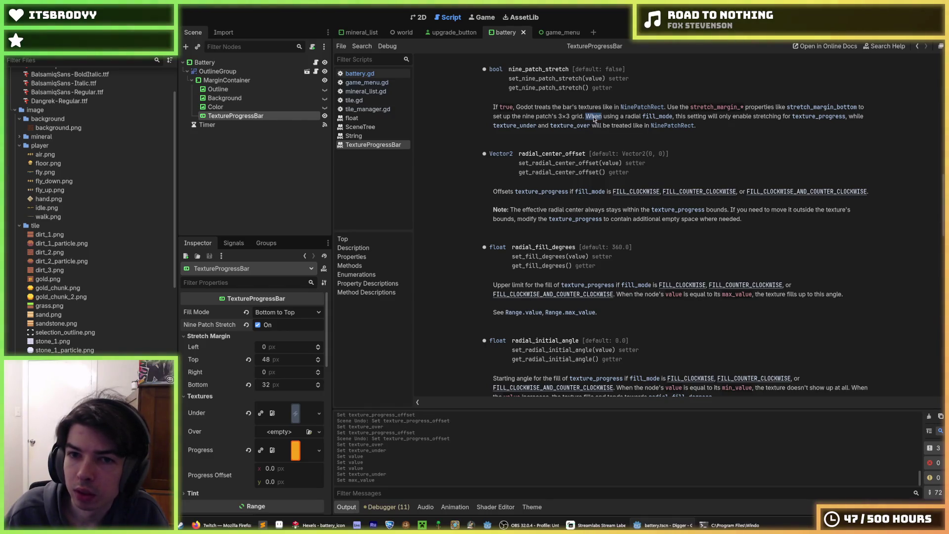
double_click(616, 127)
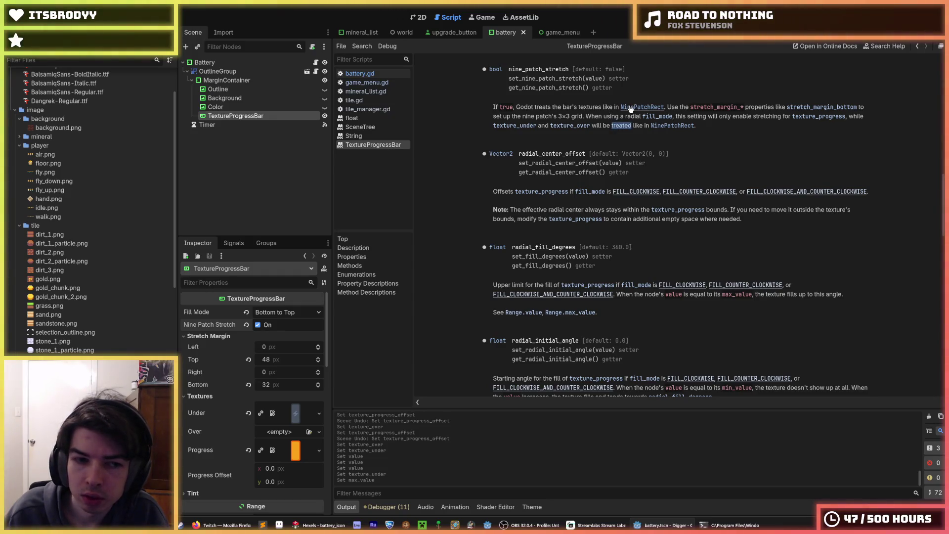
click(418, 17)
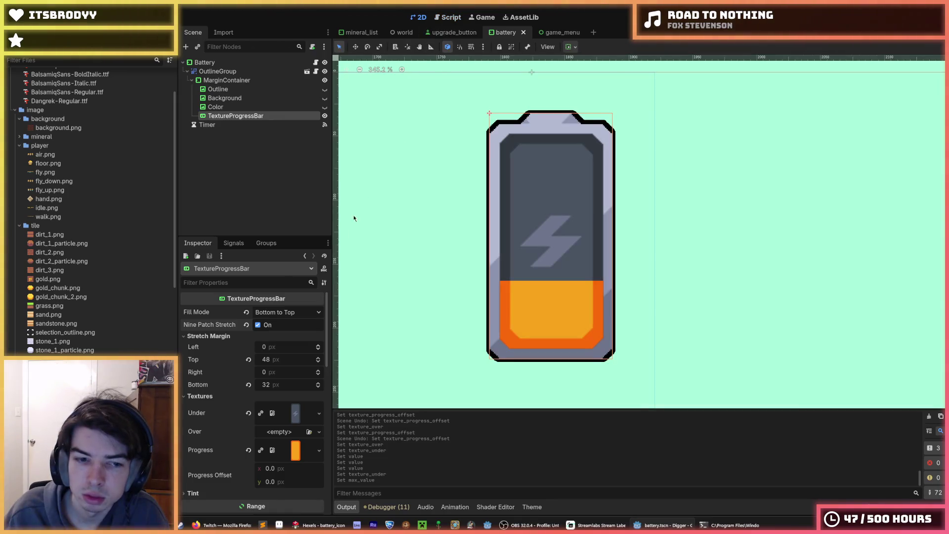
Step: Scale up the stretch margins: top to 96 then 192, bottom to 64
drag(281, 363, 285, 359)
text(*2)
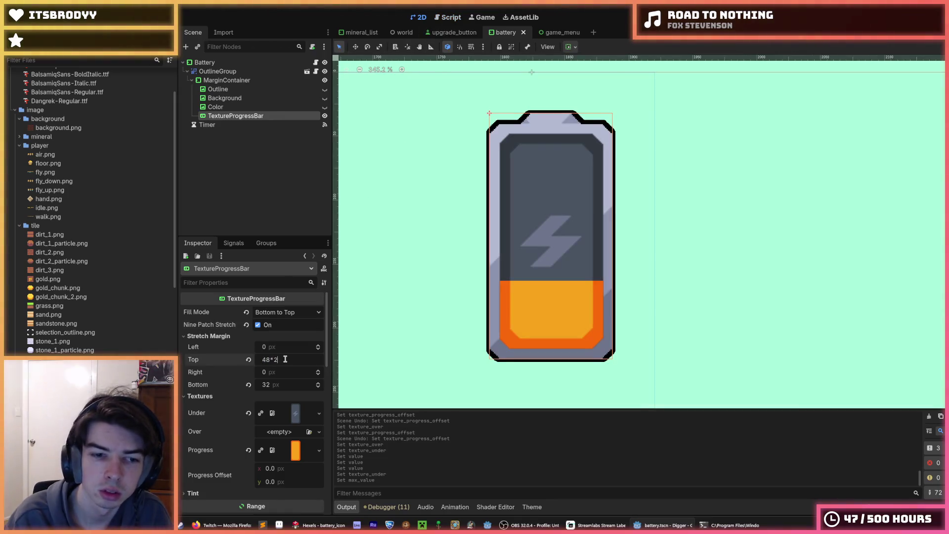
key(Tab)
key(Right)
text(2)
key(Return)
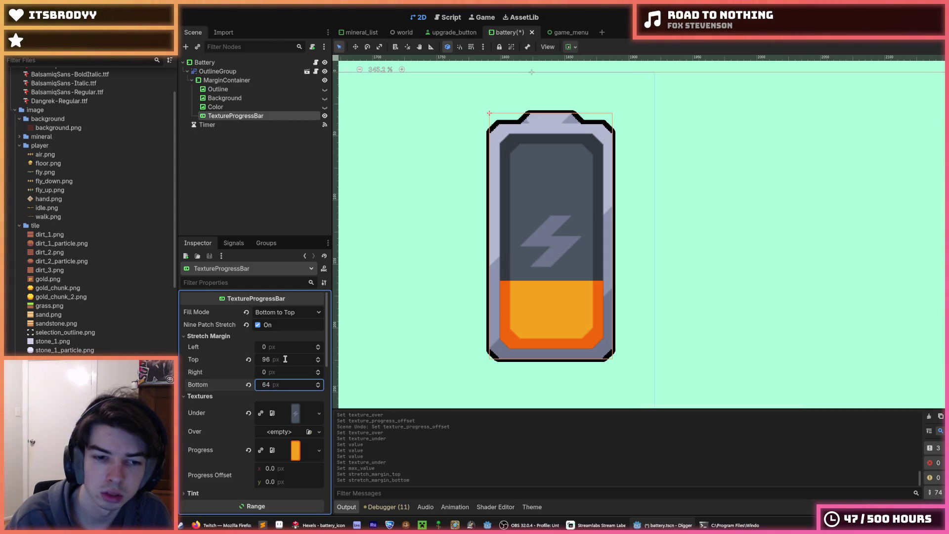
click(285, 359)
text(*2)
key(Return)
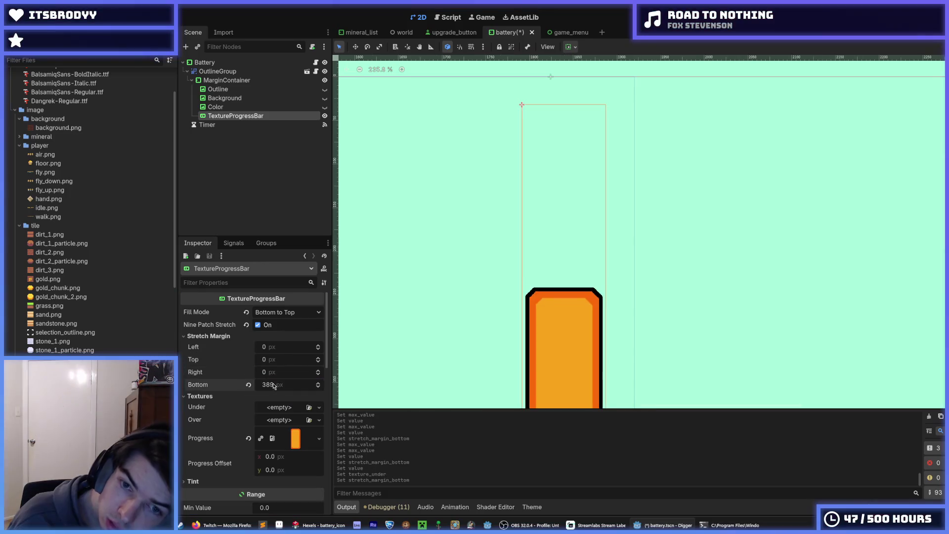
Step: Adjust the progress bar's value with the Inspector slider
scroll(299, 345, down, 5)
mouse_move(269, 387)
mouse_down()
mouse_move(279, 388)
mouse_move(271, 388)
mouse_up()
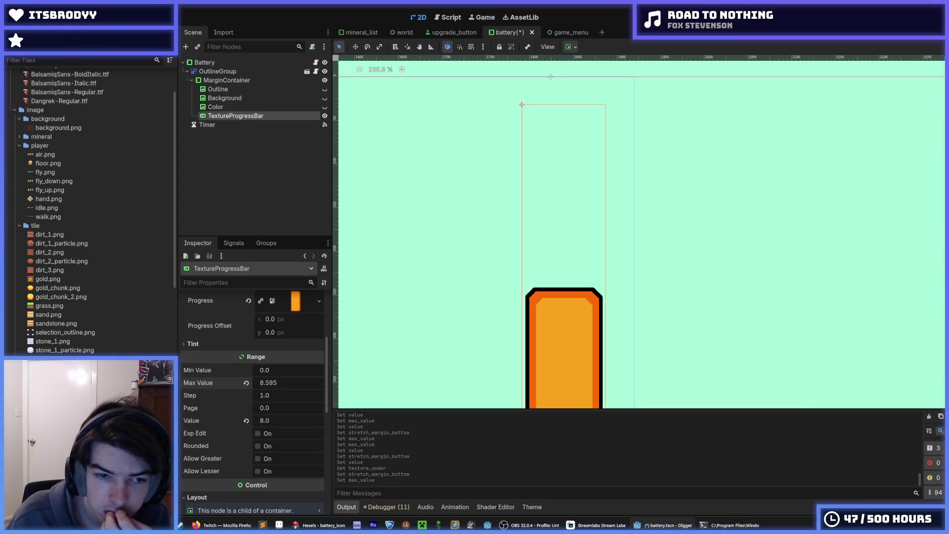
drag(269, 420, 276, 420)
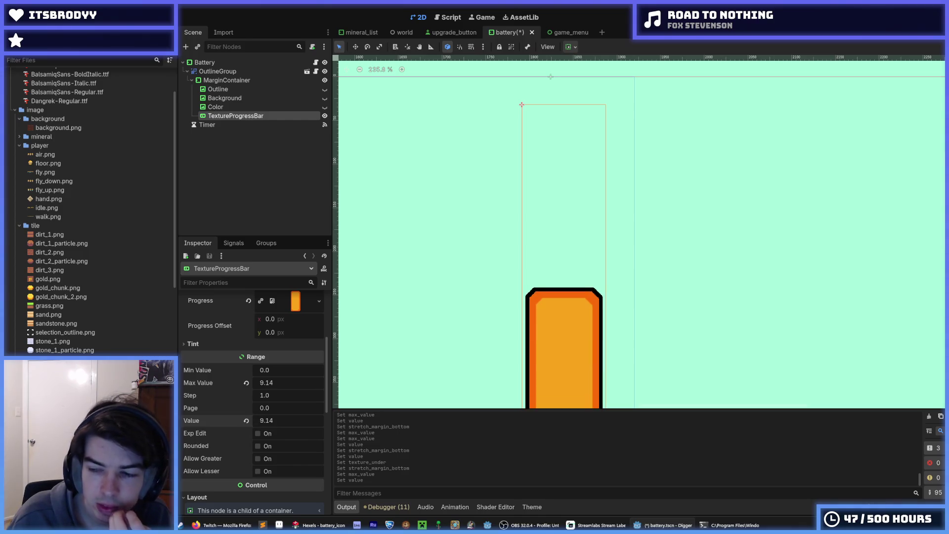
scroll(536, 345, down, 4)
scroll(425, 312, down, 2)
scroll(210, 369, up, 3)
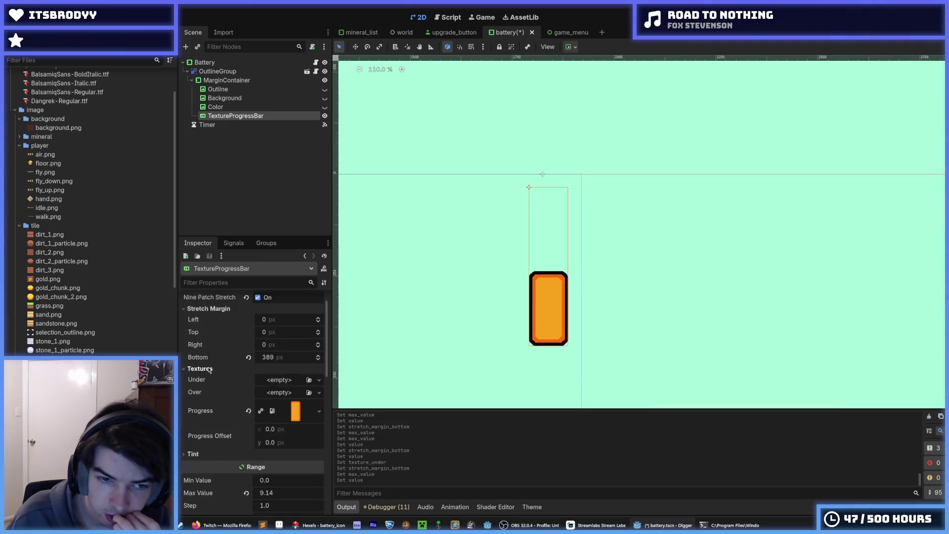
scroll(212, 371, up, 1)
Step: Reset the bottom stretch margin, try 1000, then settle on 100 so the orange fill returns
click(249, 384)
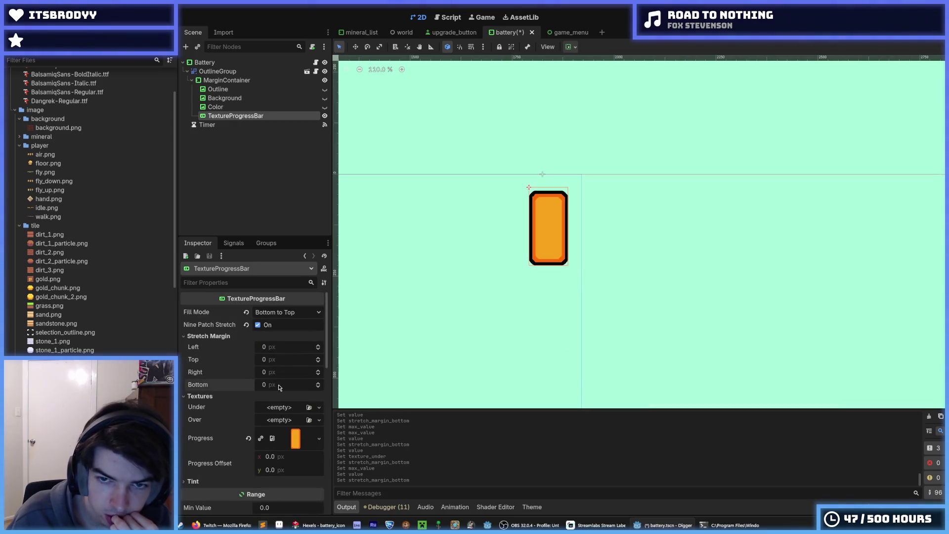
click(283, 383)
text(1000)
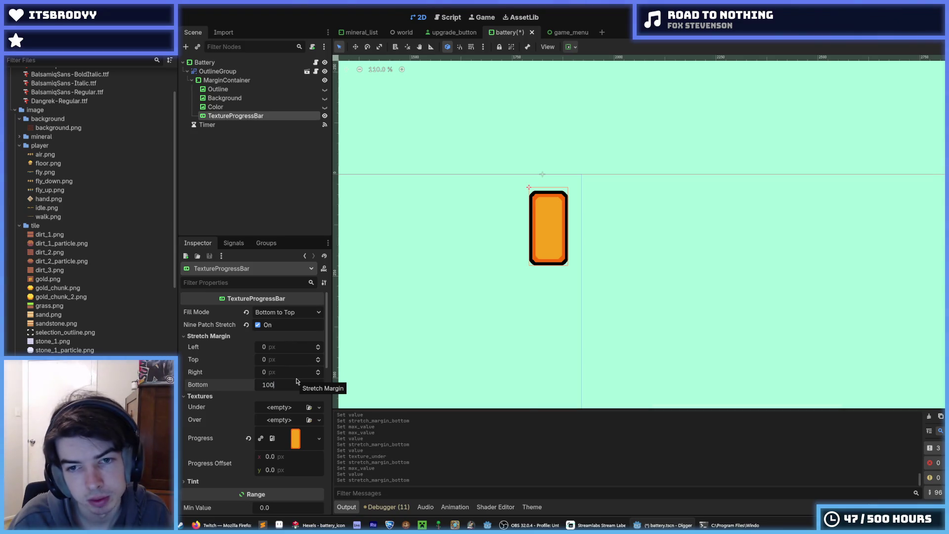
key(Return)
click(289, 383)
text(100)
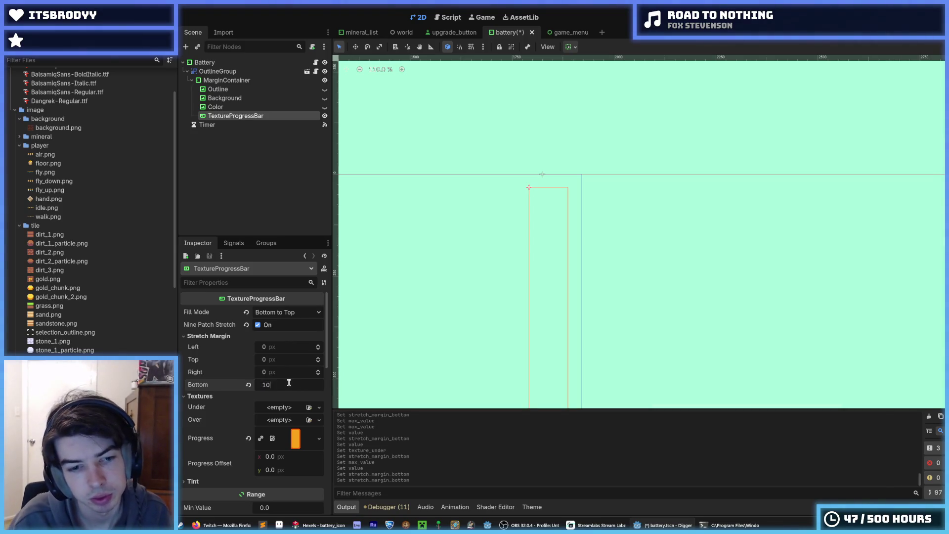
key(Return)
scroll(401, 300, down, 3)
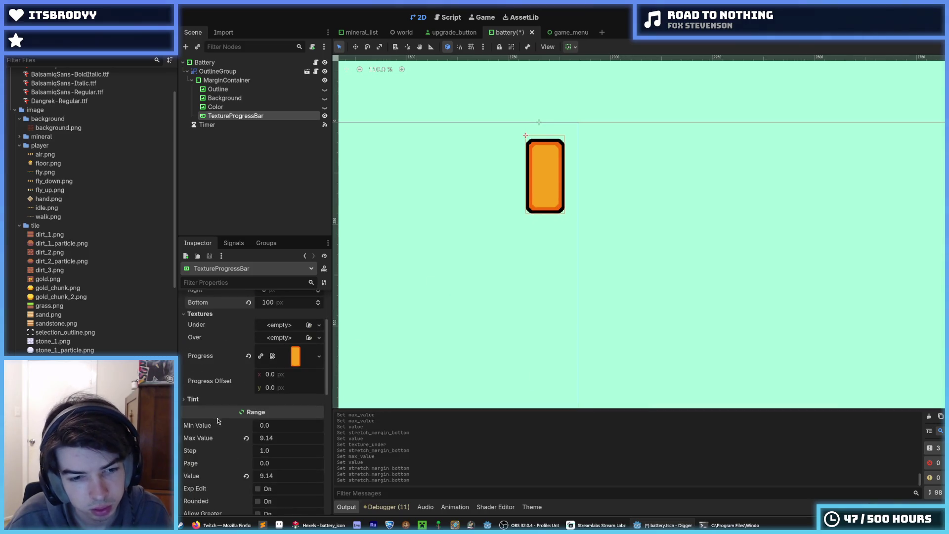
scroll(252, 395, down, 3)
mouse_move(271, 475)
mouse_down()
mouse_move(247, 475)
mouse_move(279, 476)
mouse_up()
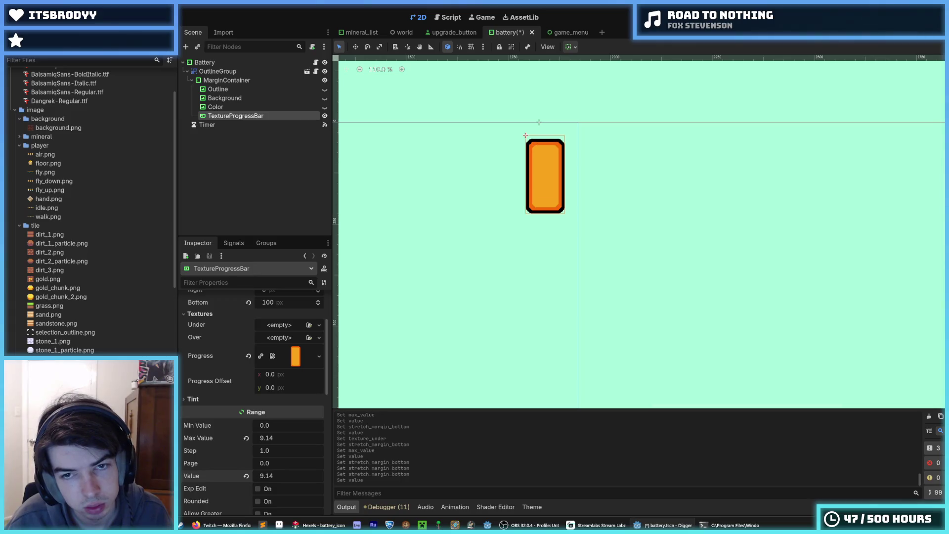
scroll(260, 369, up, 3)
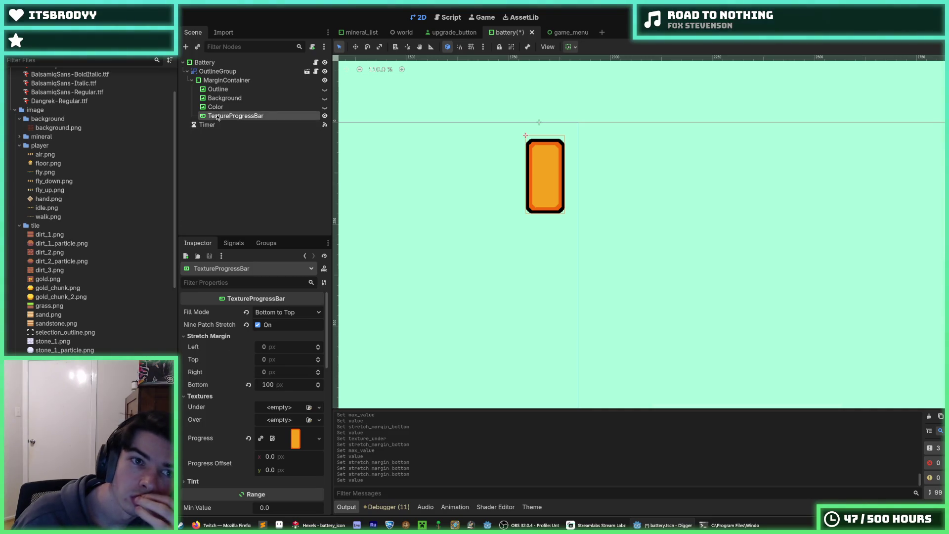
Step: Expand the Progress texture to preview the orange battery and dismiss its options menu
scroll(235, 447, down, 12)
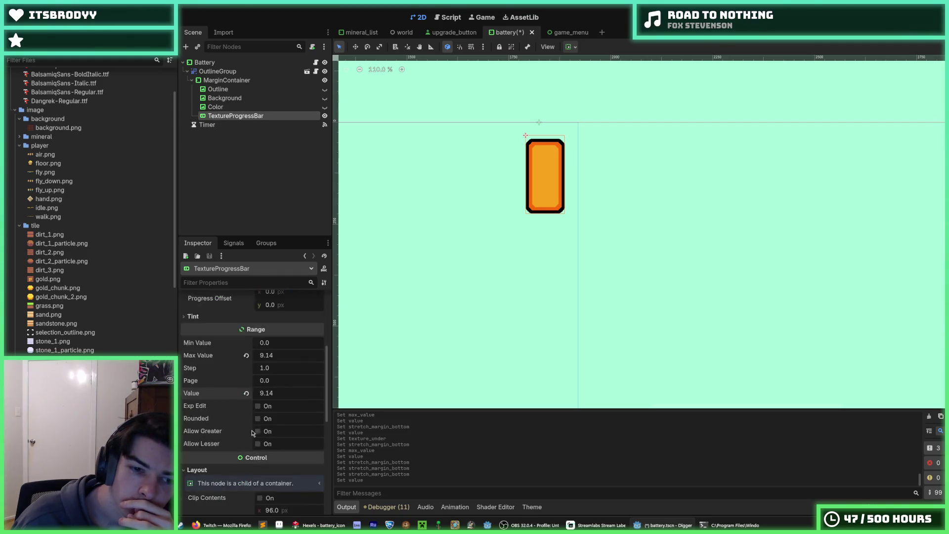
scroll(247, 420, up, 5)
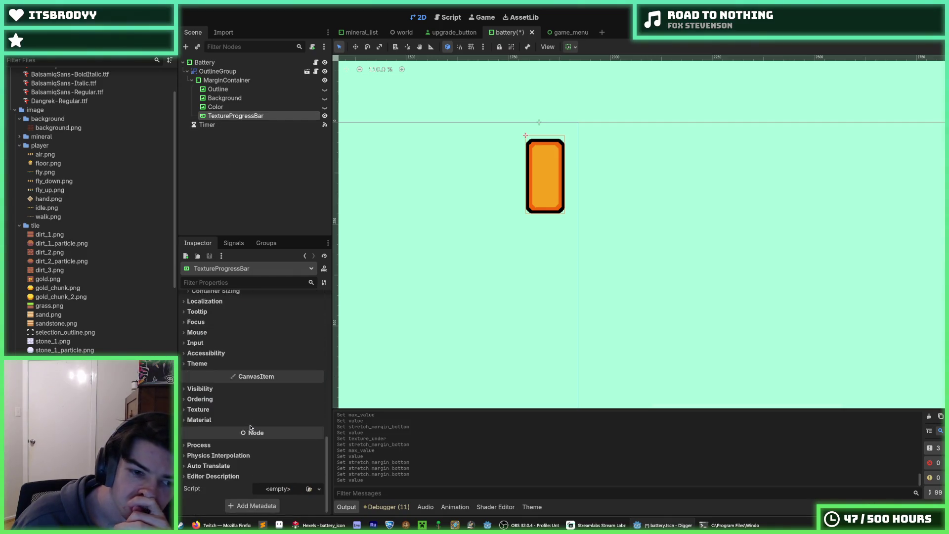
scroll(244, 408, up, 3)
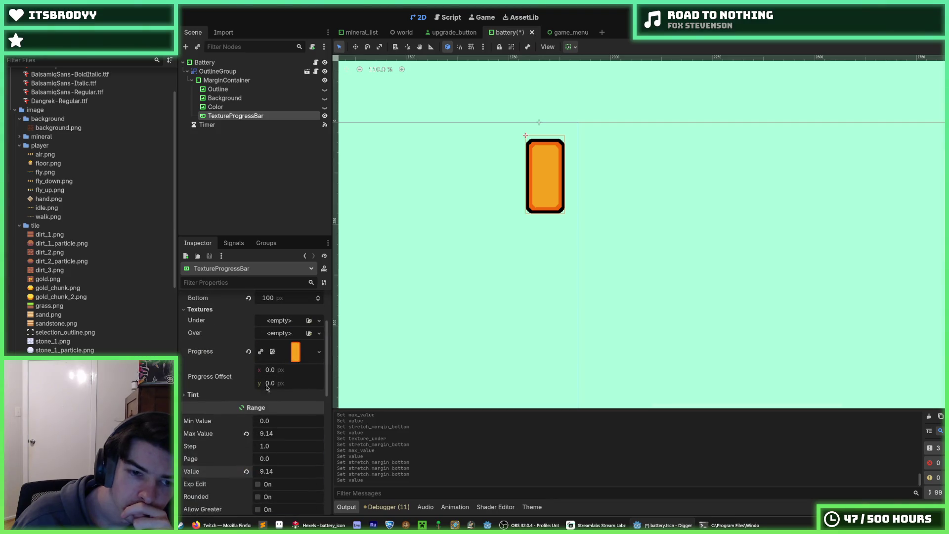
click(292, 353)
right_click(292, 351)
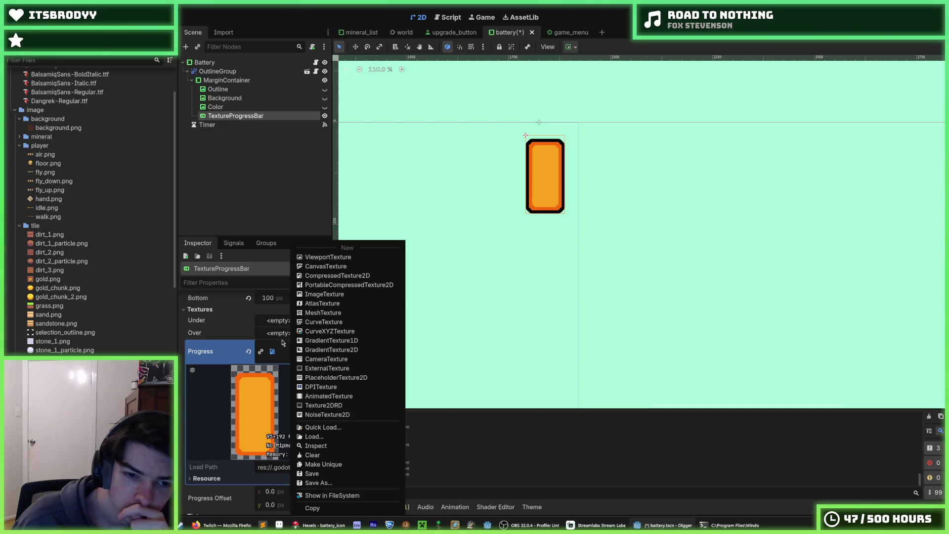
click(282, 342)
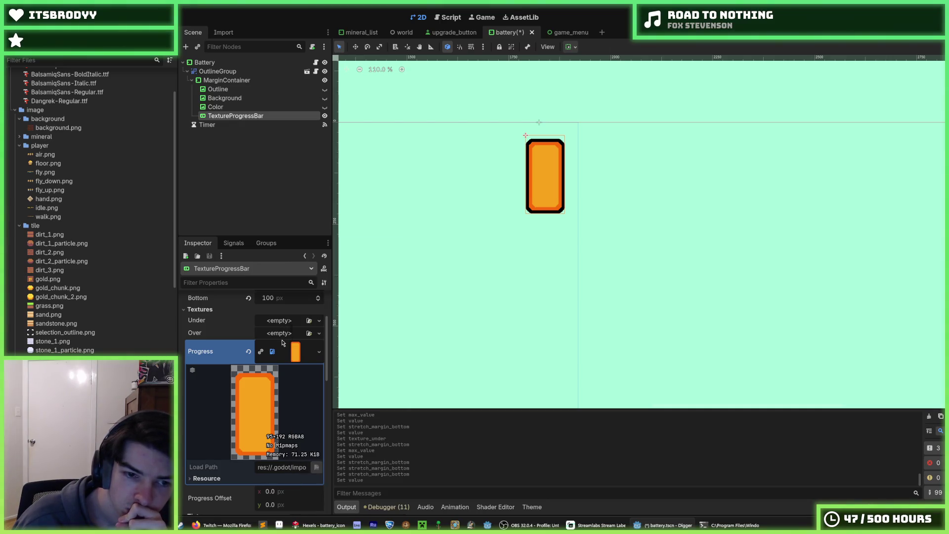
Step: Begin creating a new resource from the FileSystem dock's context menu
scroll(263, 357, up, 3)
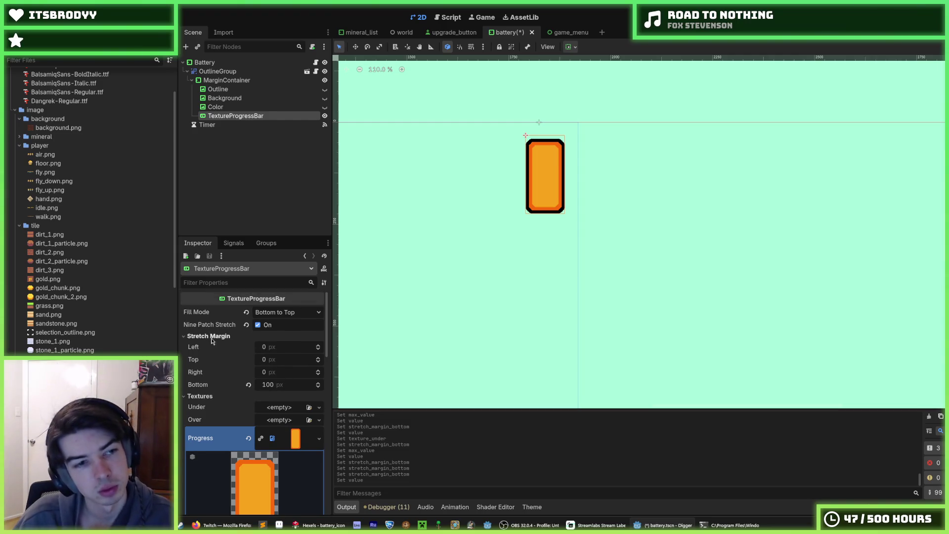
right_click(99, 367)
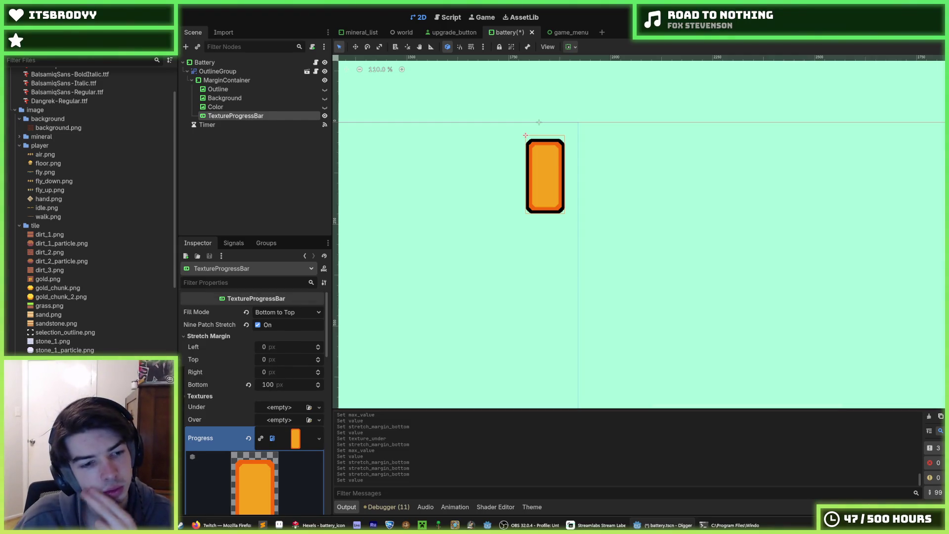
mouse_move(148, 371)
click(214, 402)
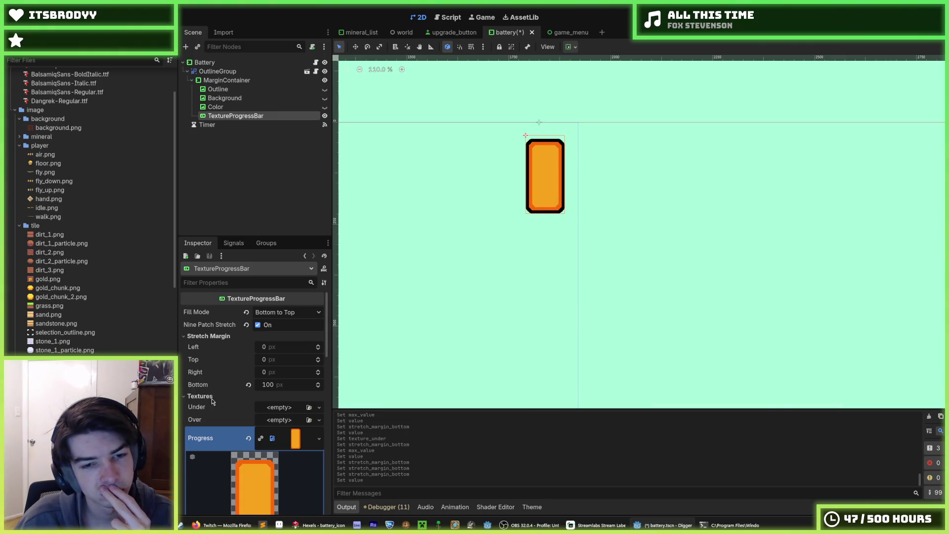
text(ninepat)
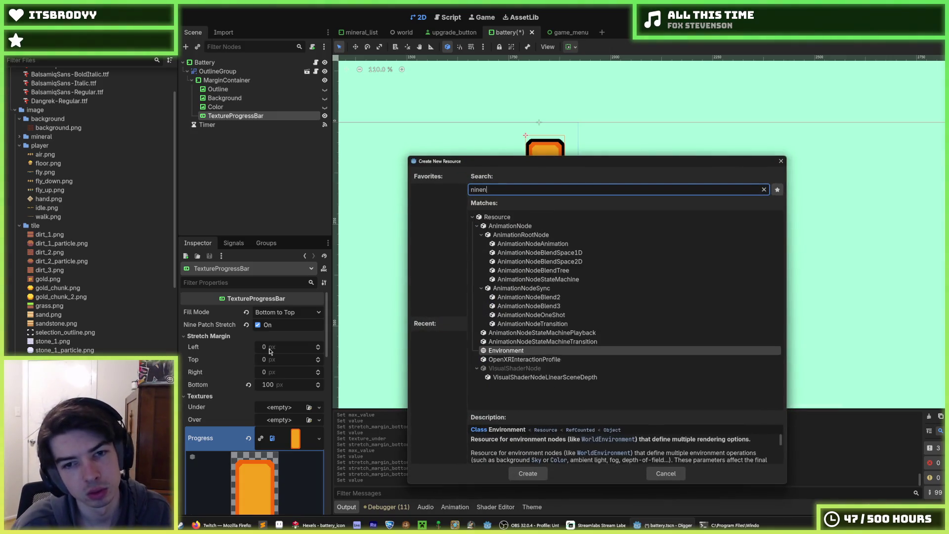
key(BackSpace)
key(BackSpace)
key(BackSpace)
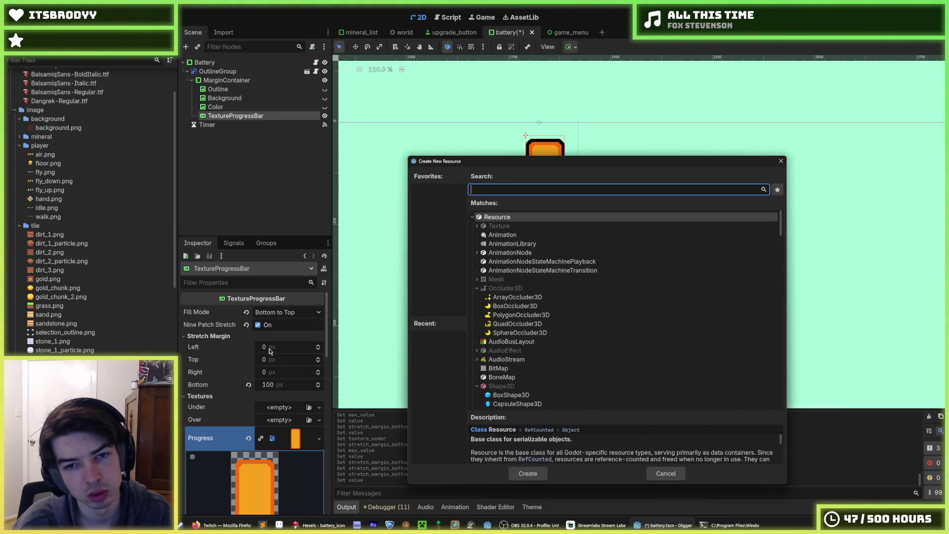
text(nin)
key(BackSpace)
key(BackSpace)
key(BackSpace)
text(patch)
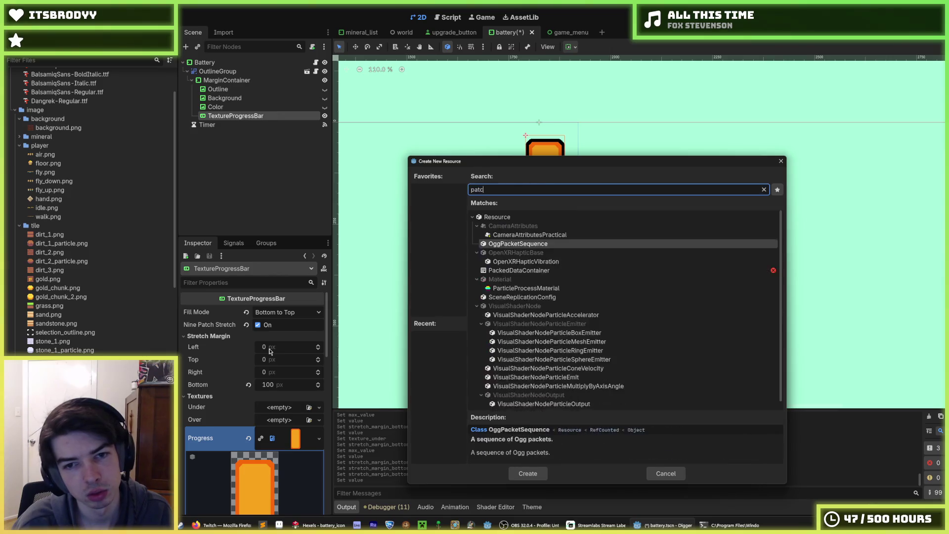
key(BackSpace)
key(BackSpace)
key(BackSpace)
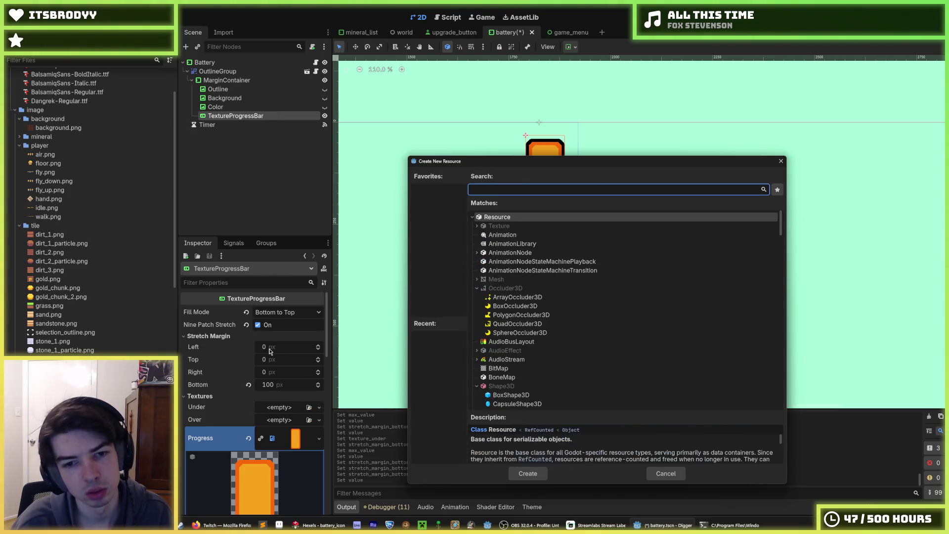
key(Escape)
mouse_move(148, 374)
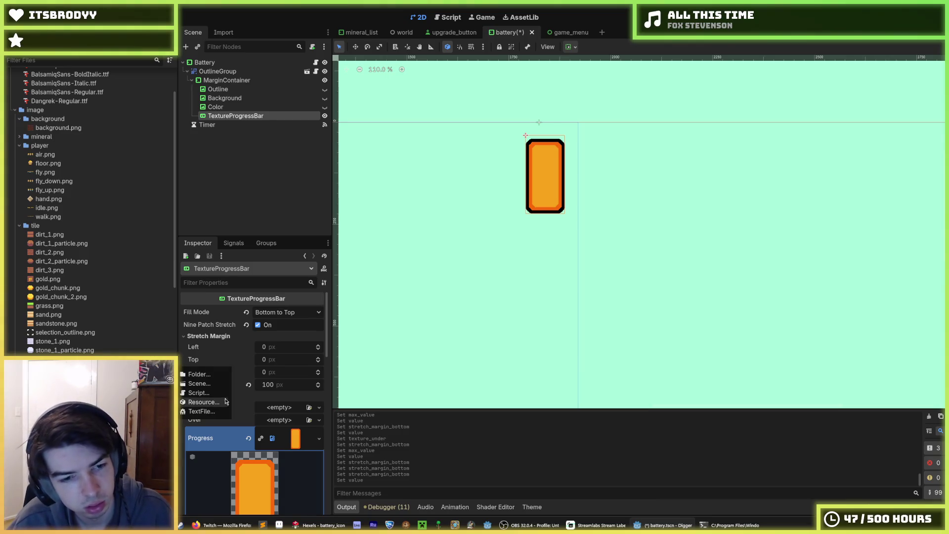
Step: Search 'ninepa' in Add Child Node and create a NinePatchRect under MarginContainer
right_click(250, 116)
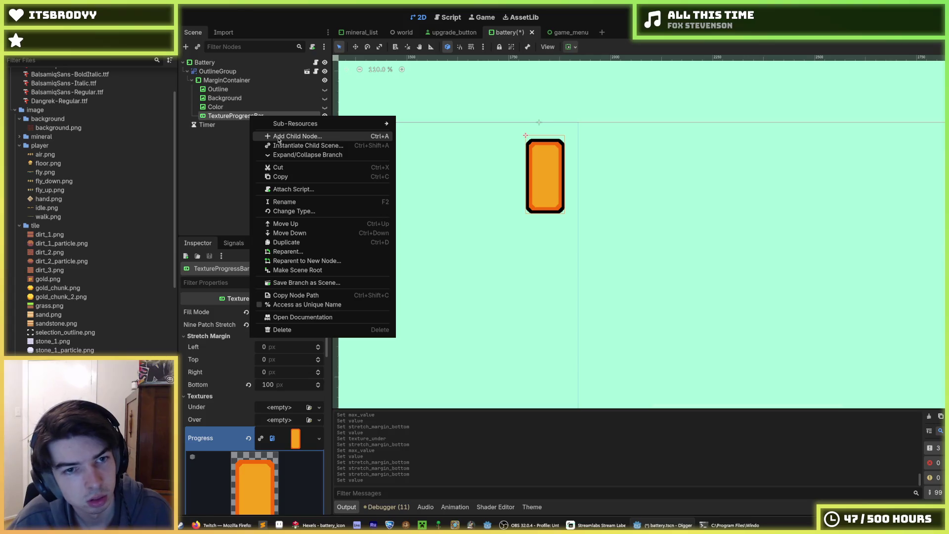
click(277, 62)
right_click(277, 62)
click(243, 84)
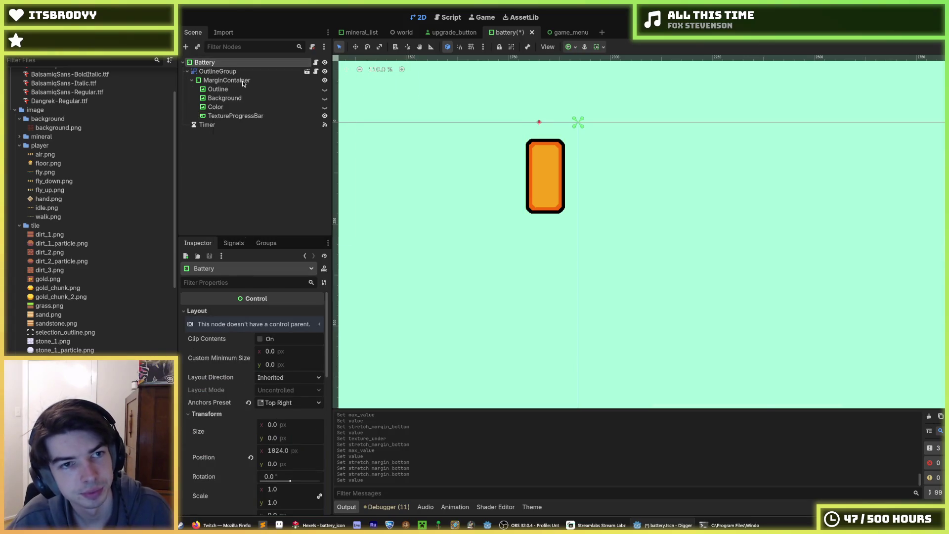
text(ninepa)
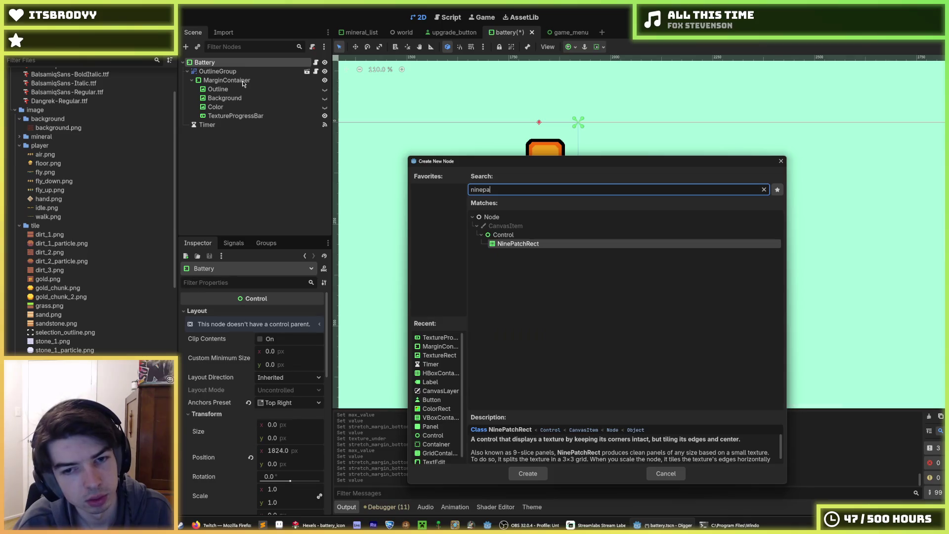
key(Escape)
click(242, 82)
right_click(242, 82)
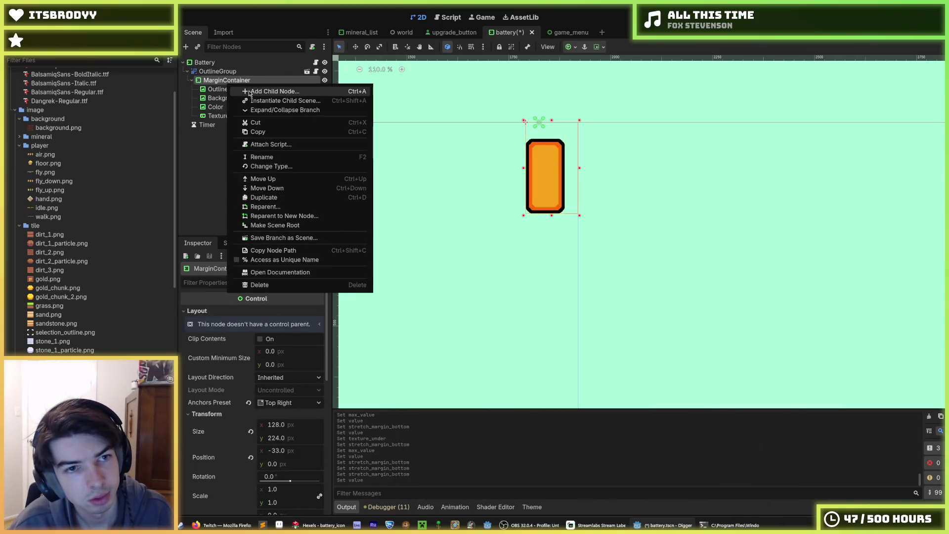
click(249, 92)
key(Return)
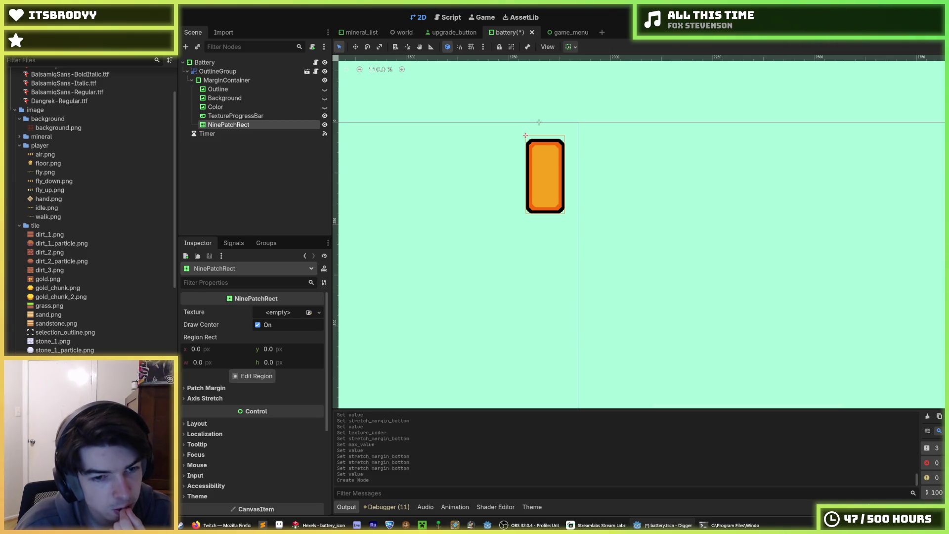
Step: Assign the green battery image as the NinePatchRect texture and expand its preview
drag(233, 383, 294, 318)
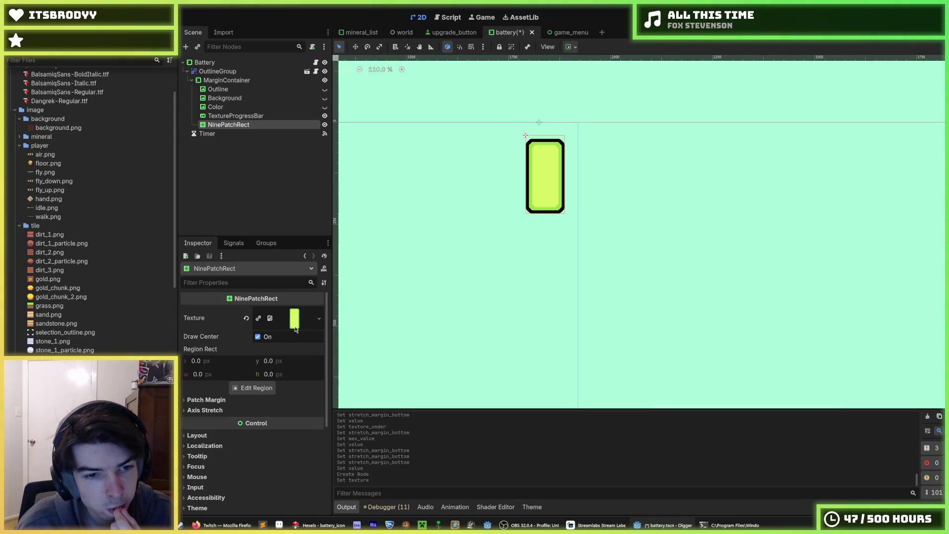
click(295, 323)
scroll(206, 460, down, 3)
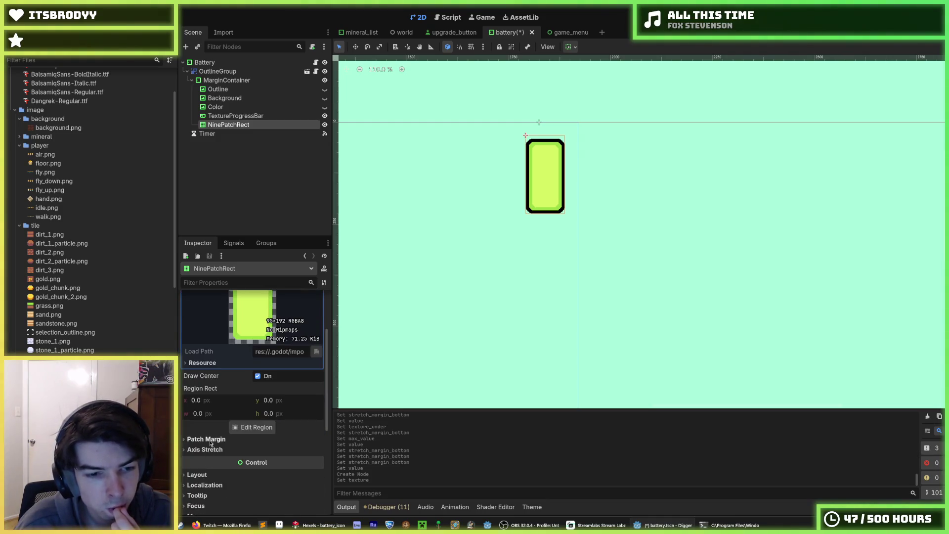
Step: Set the NinePatchRect Region Rect to x 16, y 16, width 48, height 48
click(210, 399)
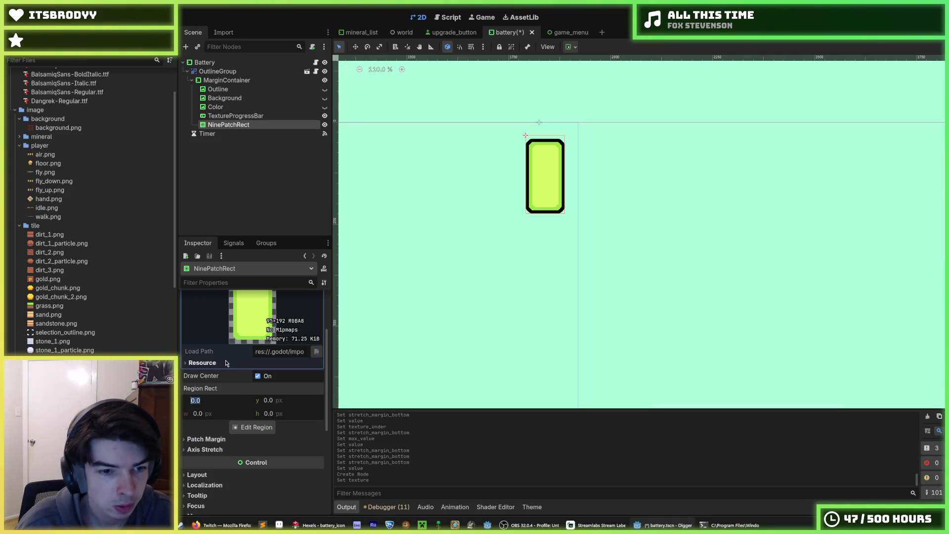
text(32)
key(Return)
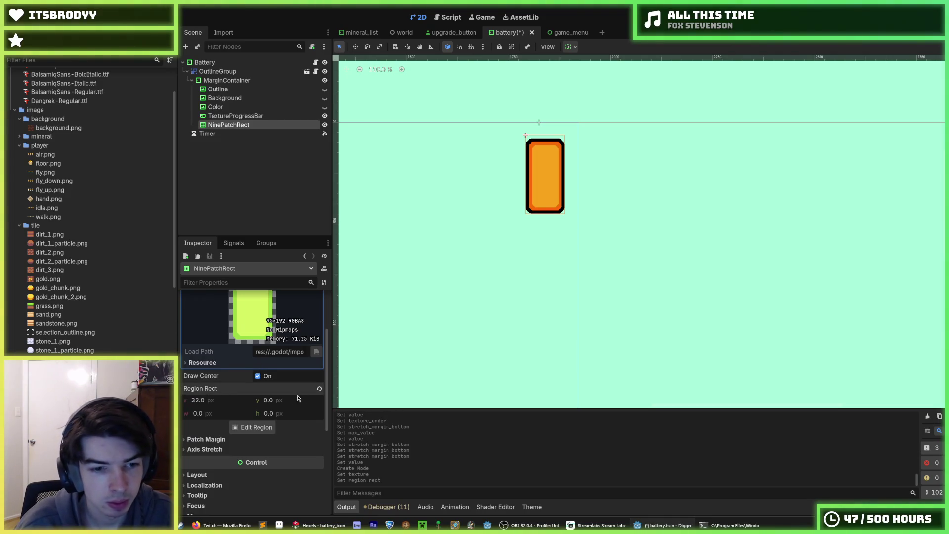
click(217, 401)
text(16)
key(Tab)
text(16)
key(Tab)
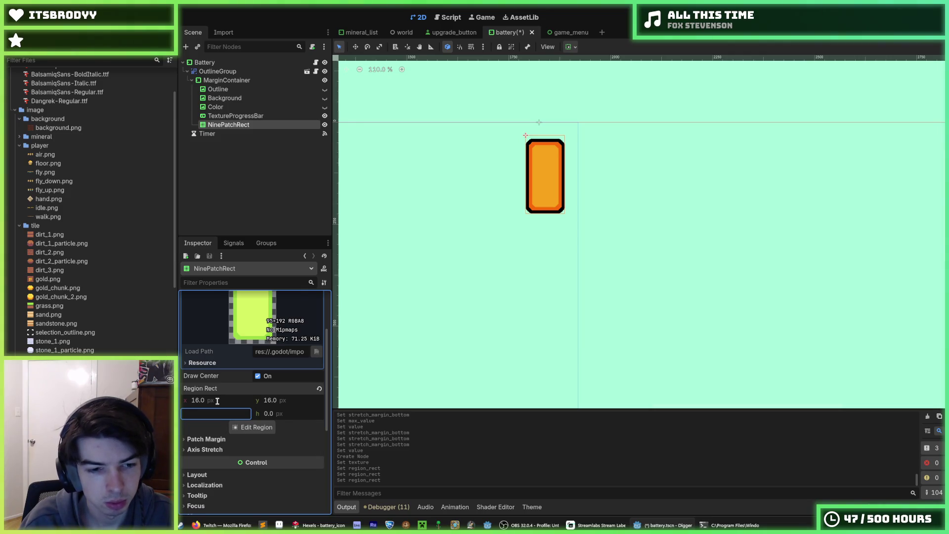
key(Tab)
text(48)
key(Return)
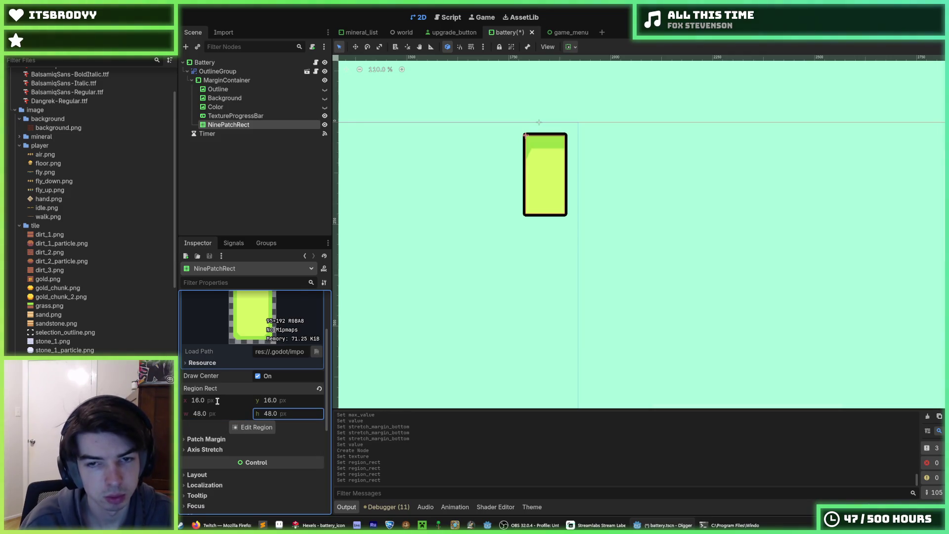
Step: Open the Region Editor and enlarge the region to cover the whole battery
scroll(486, 152, down, 2)
scroll(487, 152, up, 4)
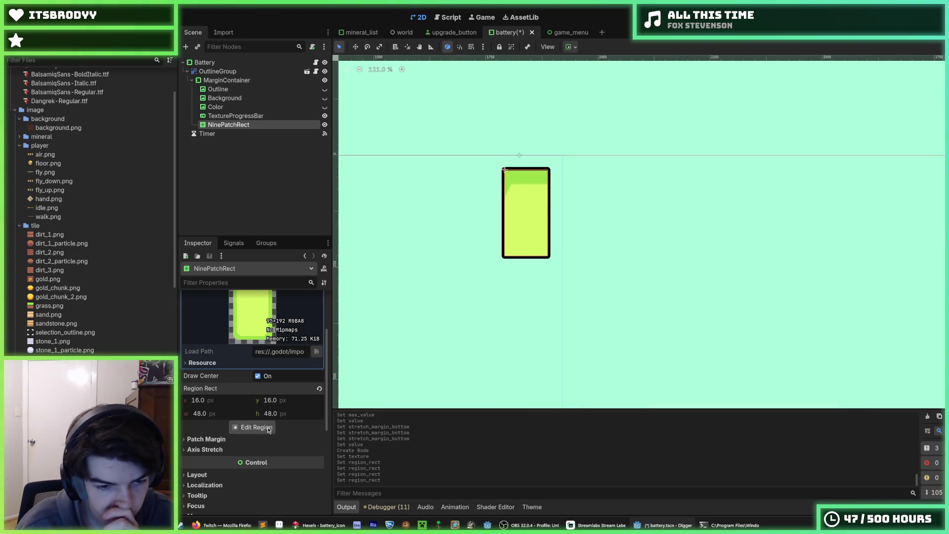
click(256, 426)
drag(483, 258, 487, 295)
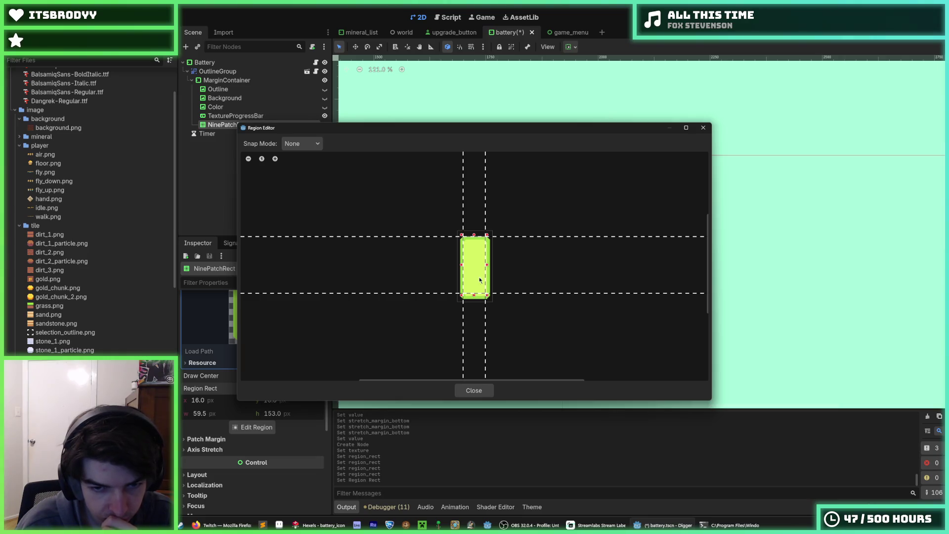
Step: Roughly adjust the texture region's right, top and left edges around the battery
scroll(486, 296, up, 8)
drag(497, 307, 503, 303)
scroll(420, 232, up, 2)
scroll(420, 232, down, 1)
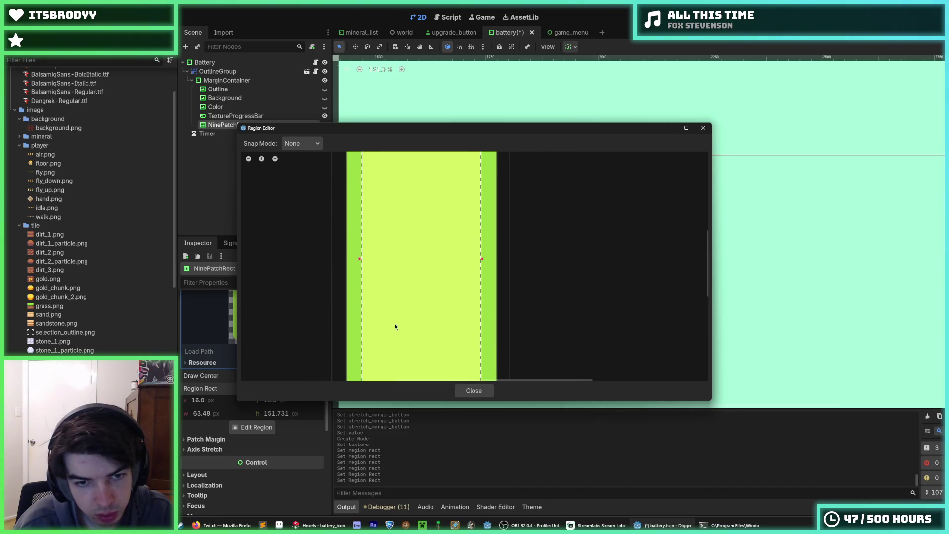
scroll(373, 226, up, 1)
drag(373, 226, 376, 267)
drag(548, 262, 551, 263)
drag(374, 264, 377, 265)
scroll(458, 308, down, 2)
scroll(459, 311, down, 5)
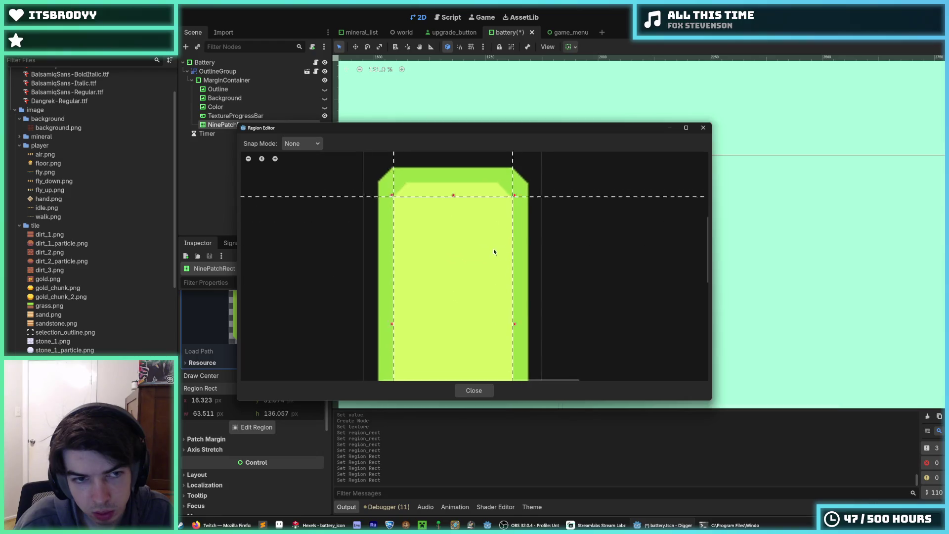
Step: Switch the Region Editor to Grid Snap with a 4 × 4 px step
click(301, 143)
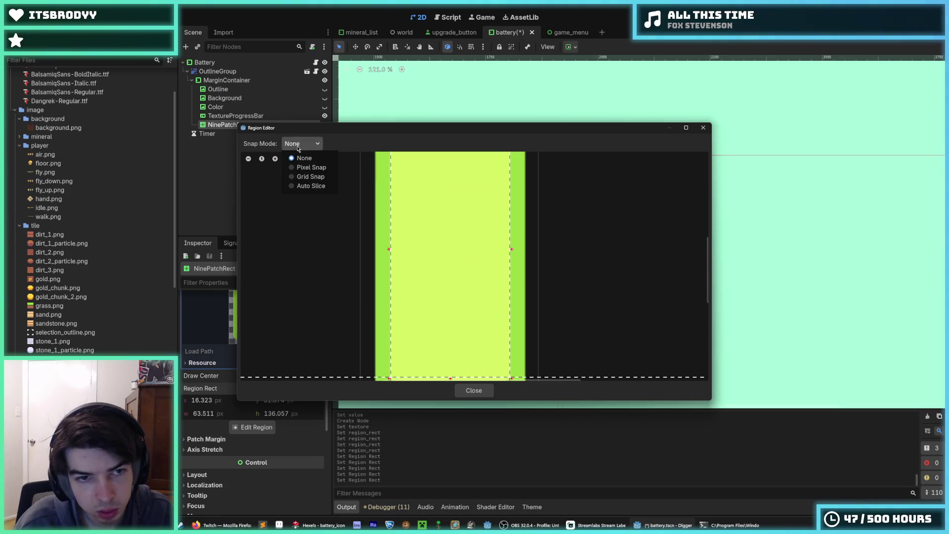
click(309, 176)
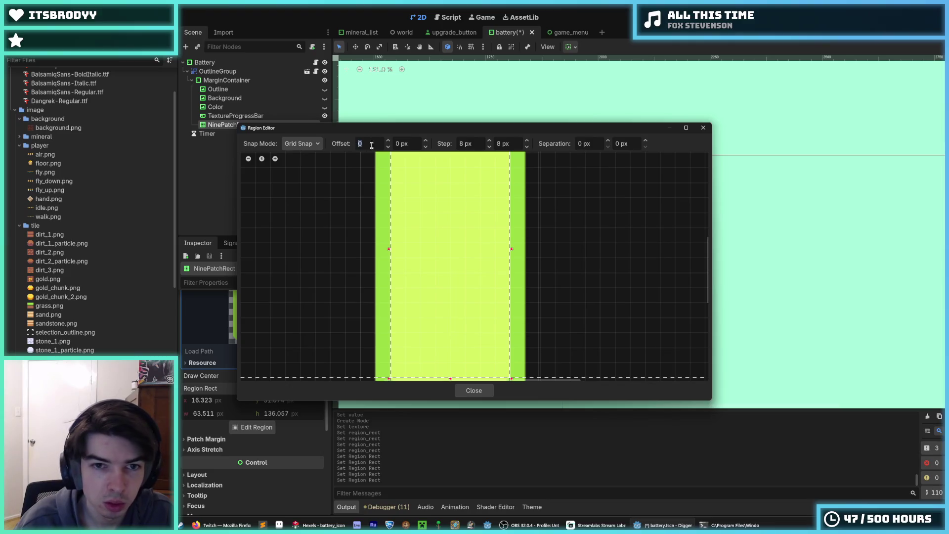
double_click(457, 144)
key(Tab)
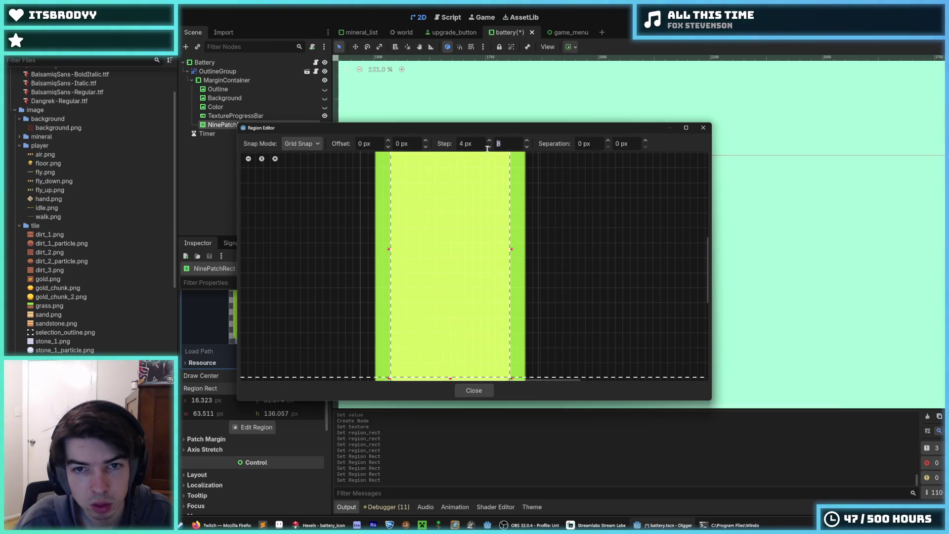
text(4)
key(Return)
Step: Snap the region corners to the grid at 16, 32, size 64 × 136, and close the editor
scroll(432, 282, up, 3)
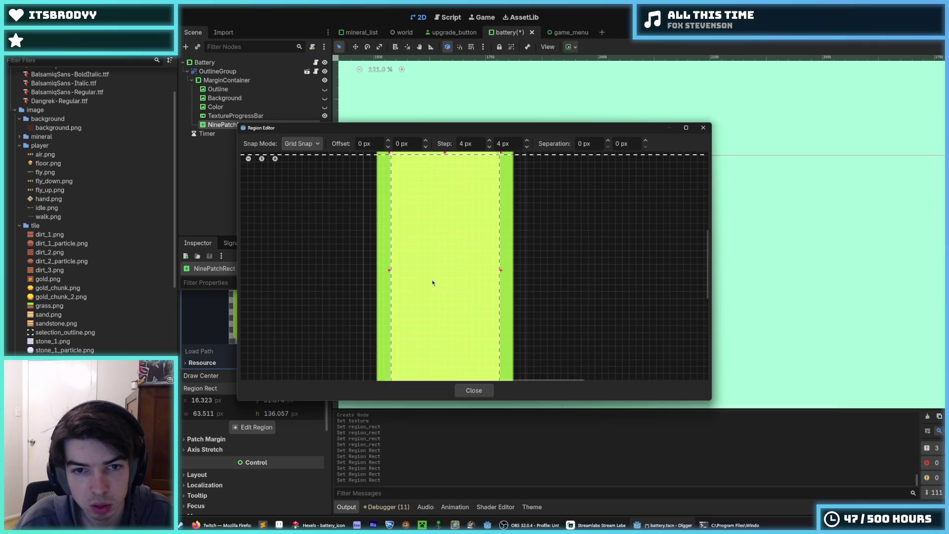
drag(408, 255, 408, 257)
scroll(400, 262, up, 3)
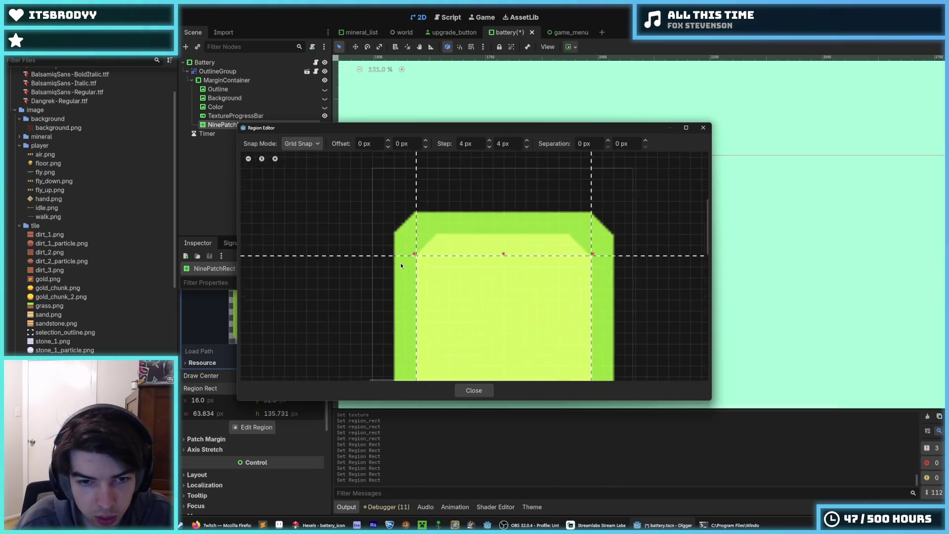
scroll(339, 279, right, 5)
drag(505, 240, 499, 256)
scroll(500, 237, down, 5)
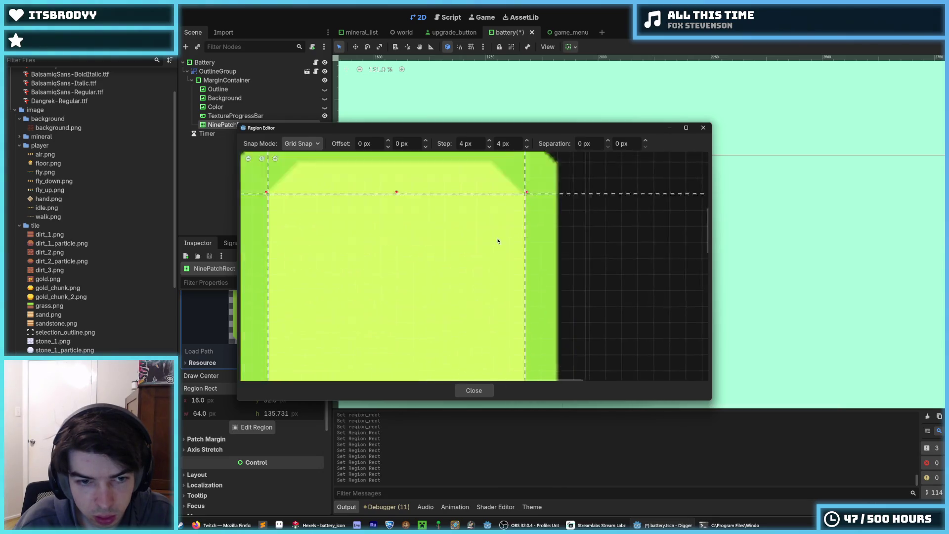
scroll(503, 237, down, 5)
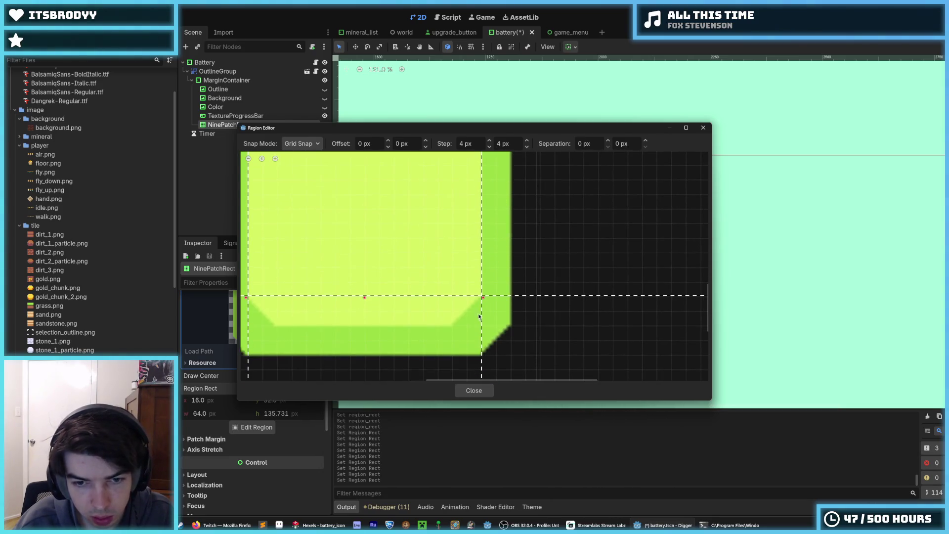
drag(479, 315, 488, 304)
mouse_move(389, 299)
mouse_down()
mouse_move(587, 275)
mouse_move(572, 288)
mouse_move(589, 273)
mouse_up()
scroll(473, 292, down, 2)
scroll(521, 283, down, 1)
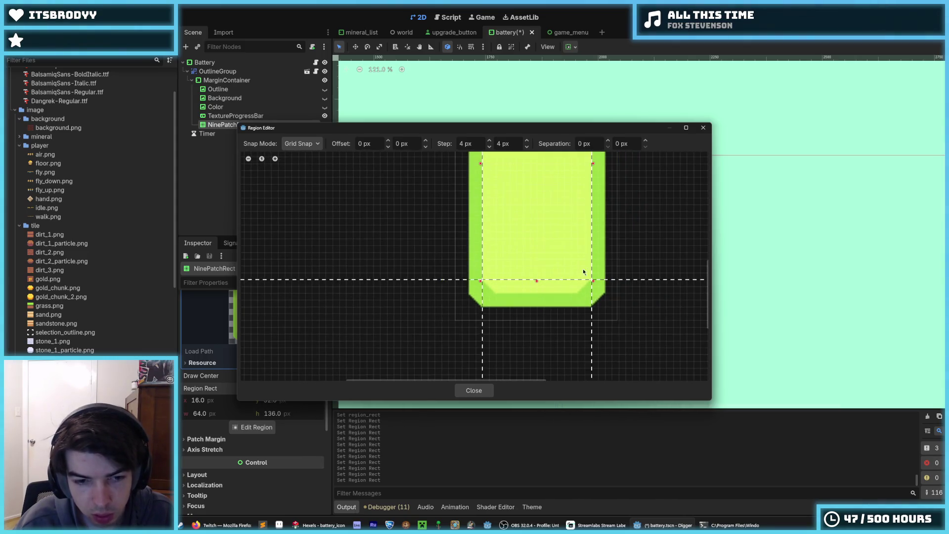
click(472, 393)
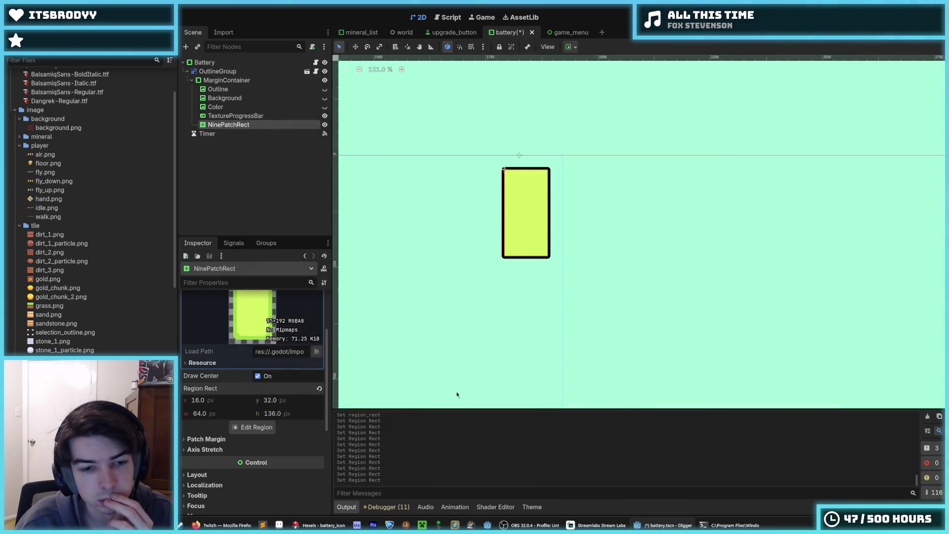
Step: Look through the NinePatchRect's Patch Margin and Axis Stretch sections in the Inspector
scroll(378, 346, up, 2)
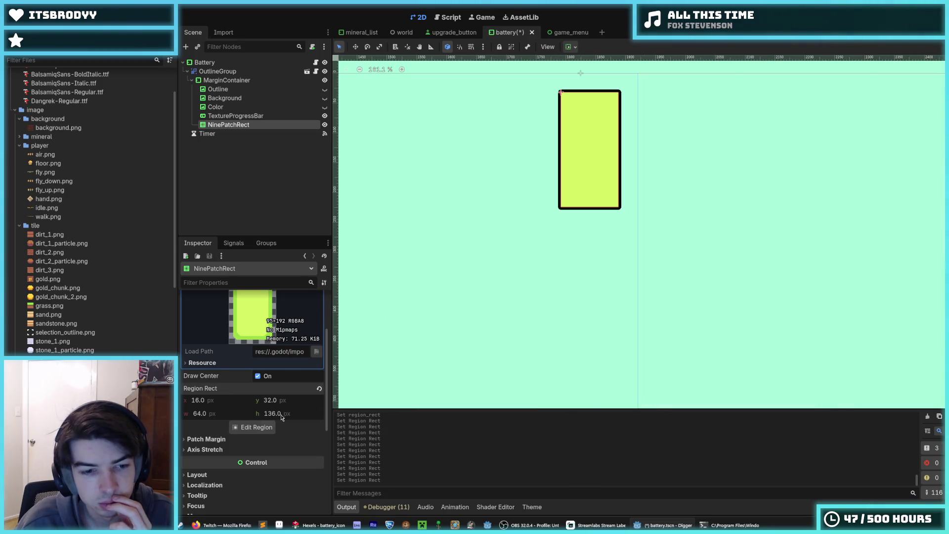
click(206, 438)
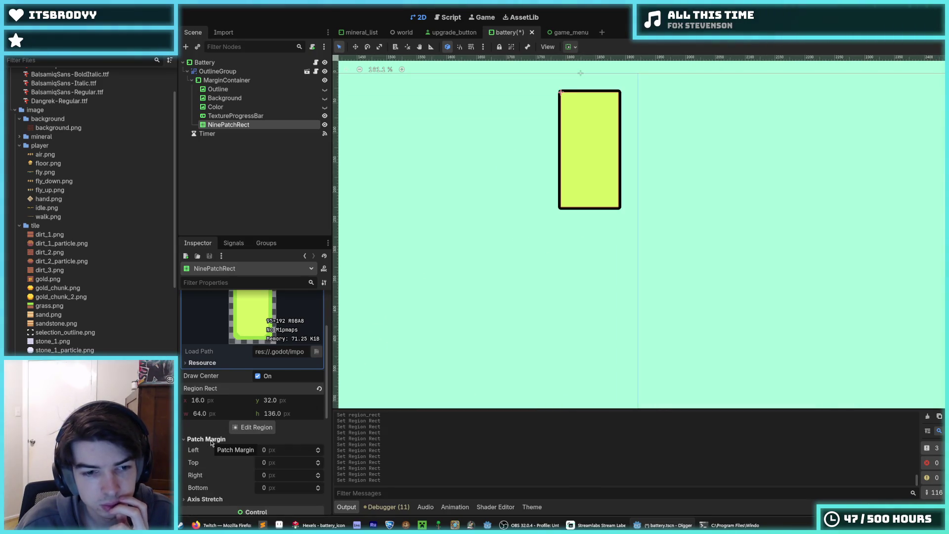
click(211, 441)
click(219, 450)
click(219, 451)
scroll(218, 461, down, 2)
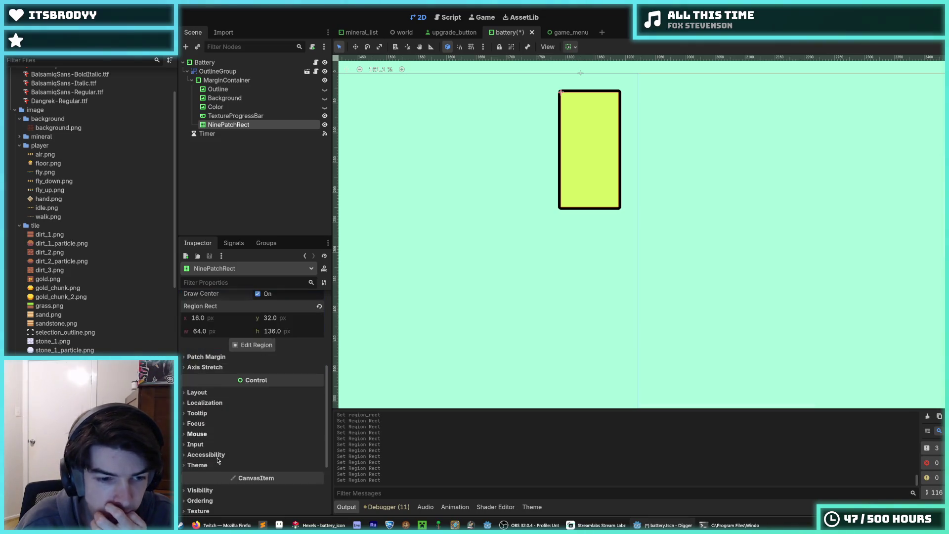
scroll(218, 460, up, 4)
scroll(218, 461, down, 1)
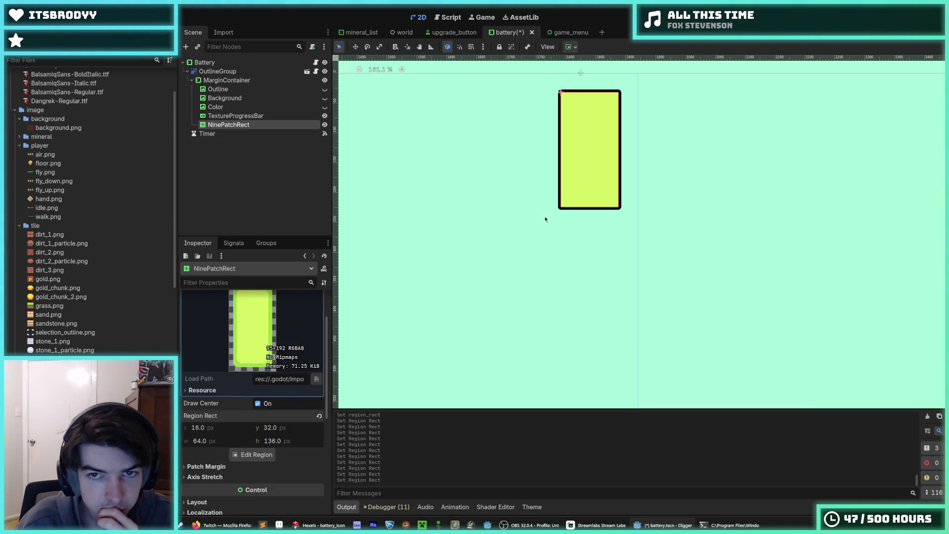
scroll(536, 232, up, 10)
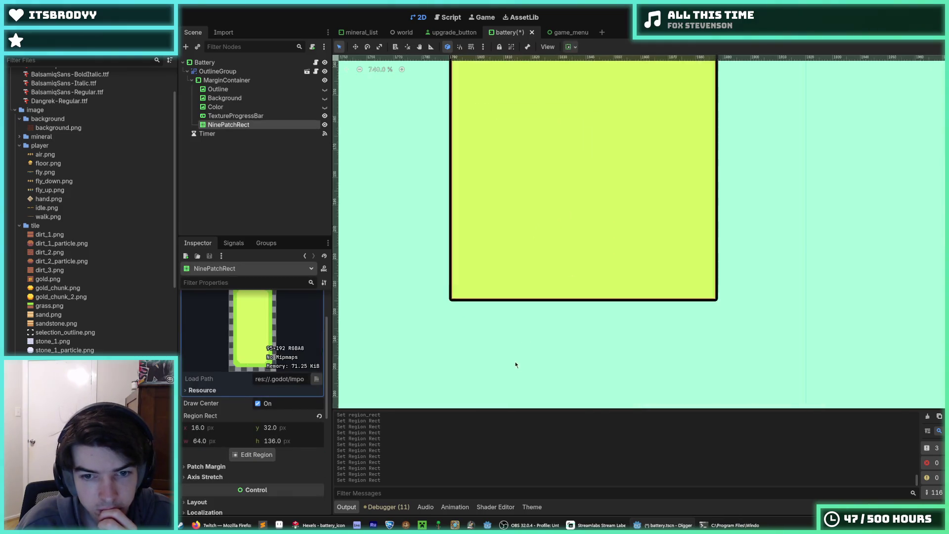
scroll(491, 334, up, 3)
scroll(440, 337, down, 2)
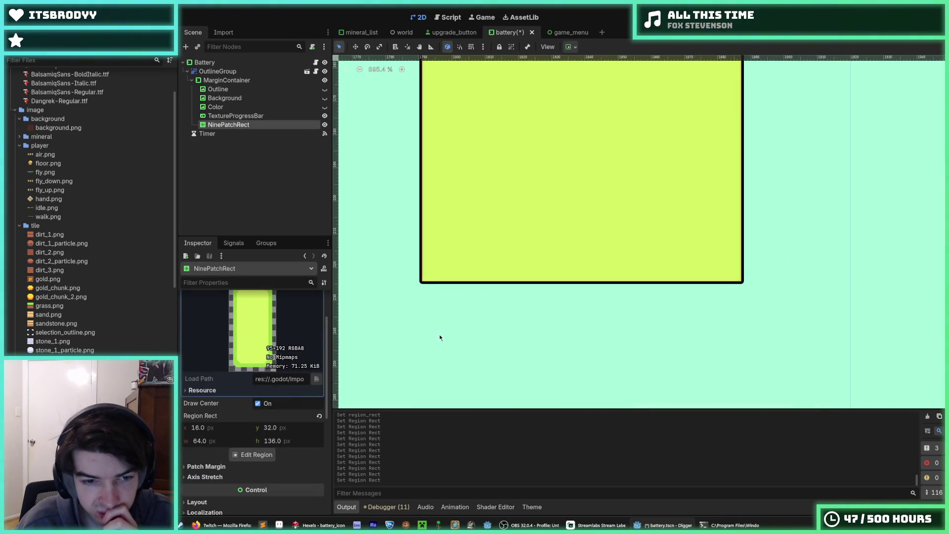
Step: Raise the left patch margin to about 102 px and hide the TextureProgressBar
click(206, 466)
scroll(283, 402, down, 2)
mouse_move(277, 395)
mouse_down()
mouse_move(336, 395)
mouse_move(325, 394)
mouse_up()
click(324, 116)
scroll(451, 305, down, 1)
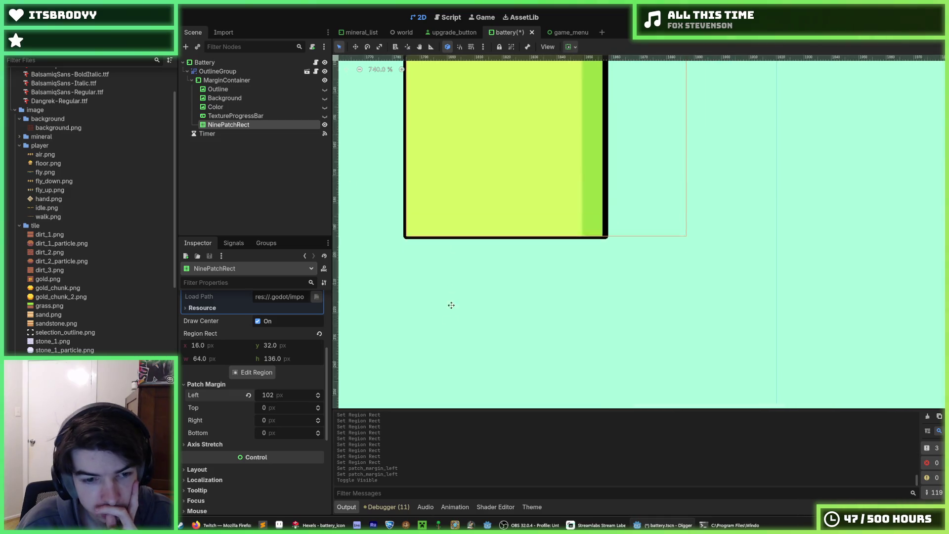
Step: Set the left and right patch margins to 32 px
drag(321, 395, 306, 395)
click(277, 395)
text(32)
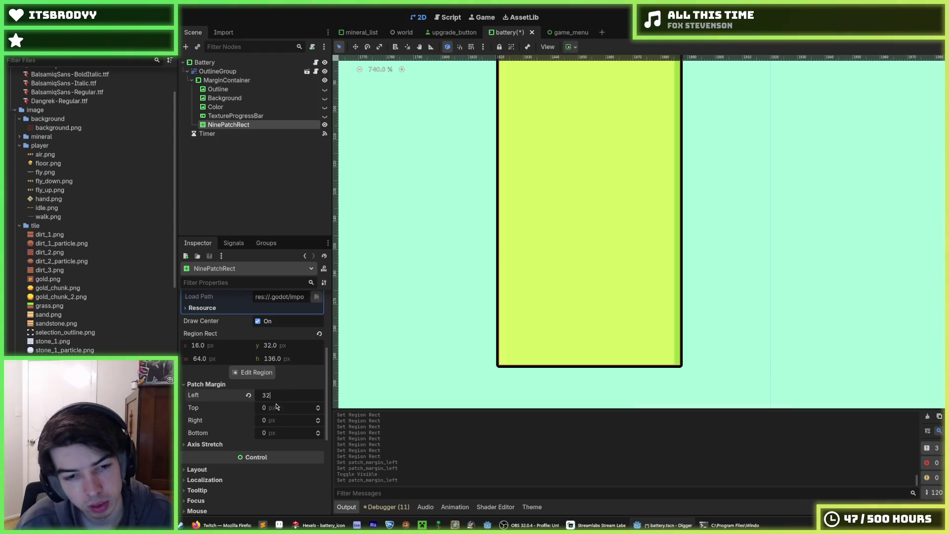
key(Return)
click(271, 418)
text(32)
key(Return)
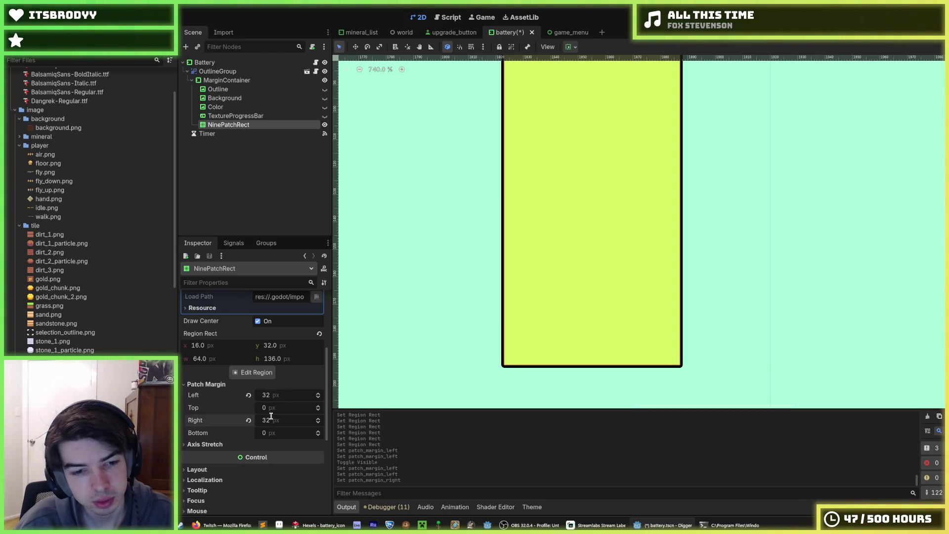
Step: Set the left, right, top and bottom patch margins all to 64 px
click(280, 395)
text(64)
key(Return)
click(279, 419)
text(64)
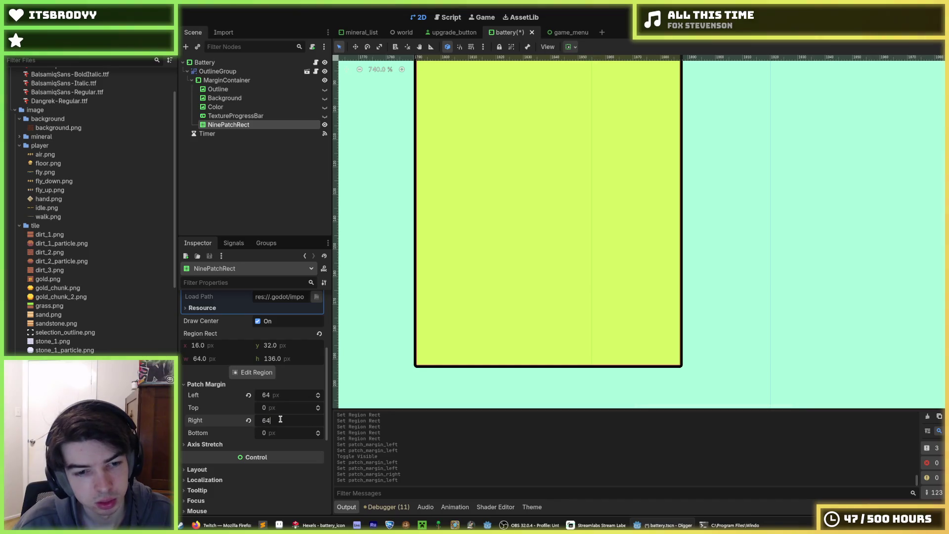
key(Return)
click(278, 407)
text(64)
key(Tab)
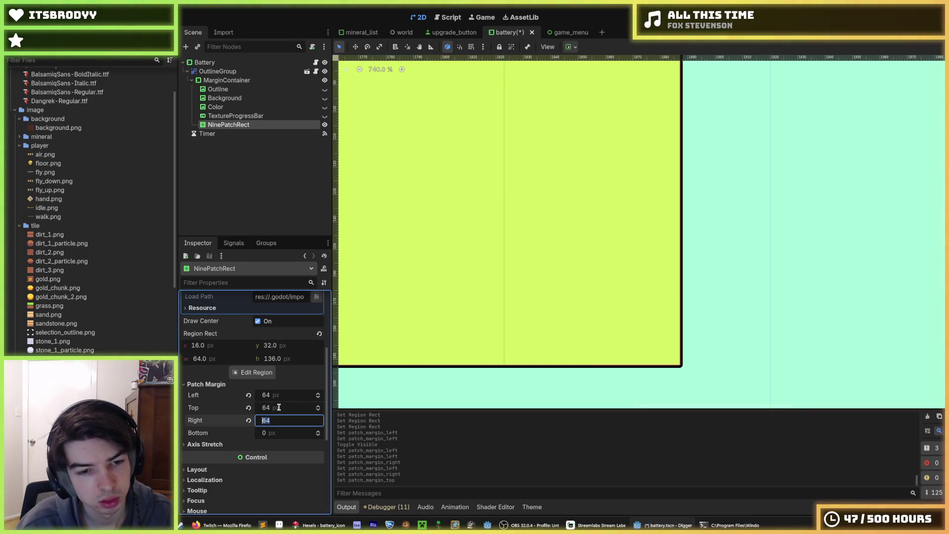
key(Tab)
text(64)
key(Return)
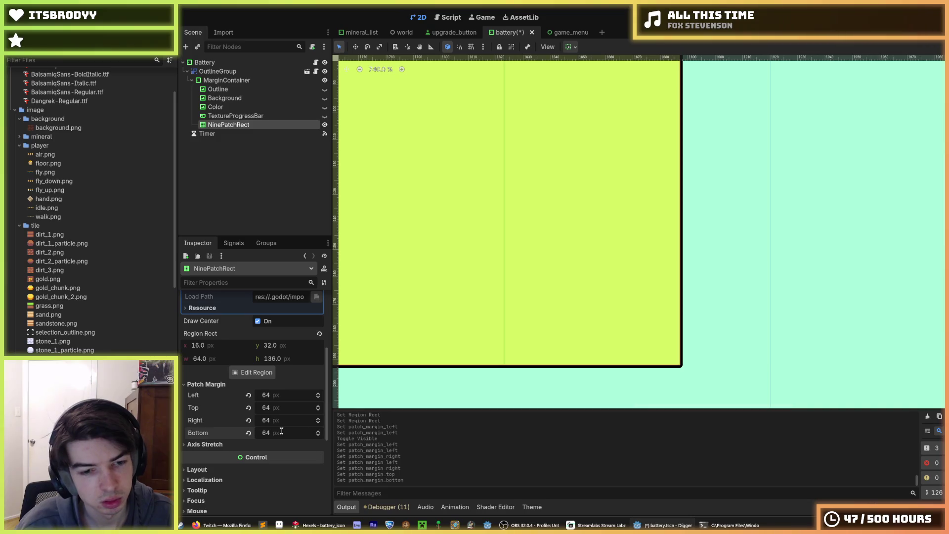
Step: Recentre the battery frame, expand Axis Stretch, and open the texture Region Editor
scroll(412, 341, down, 3)
scroll(428, 316, down, 3)
scroll(429, 316, up, 4)
drag(429, 316, 493, 282)
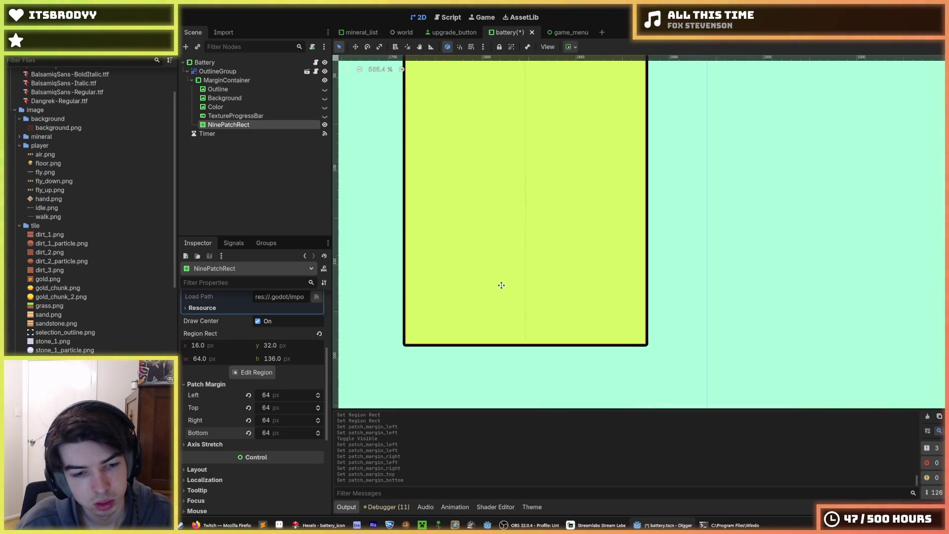
click(234, 445)
scroll(251, 455, up, 2)
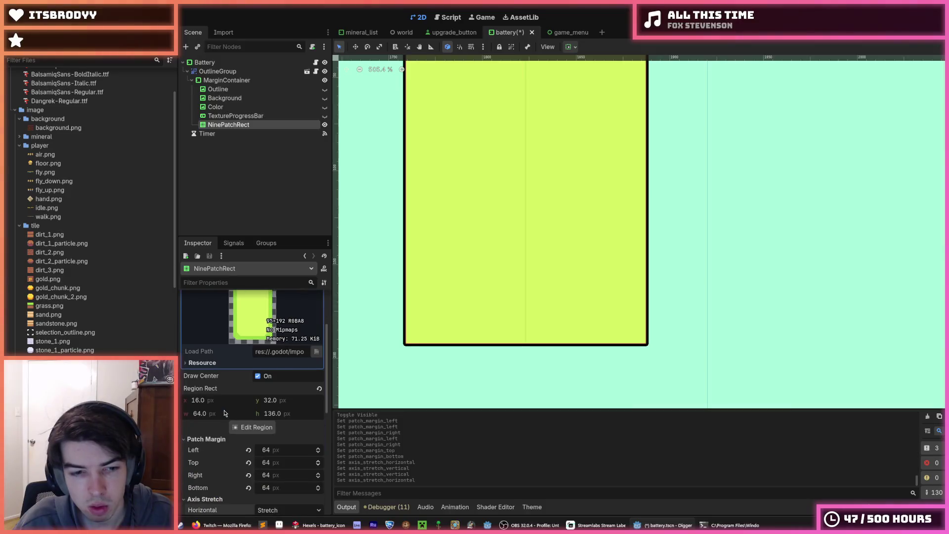
scroll(224, 414, down, 1)
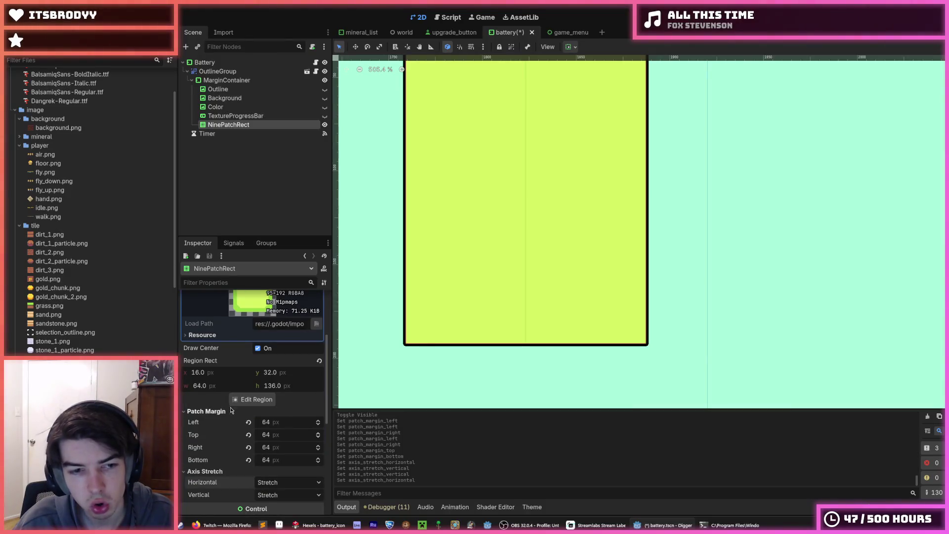
scroll(224, 410, up, 3)
scroll(224, 410, down, 1)
click(253, 454)
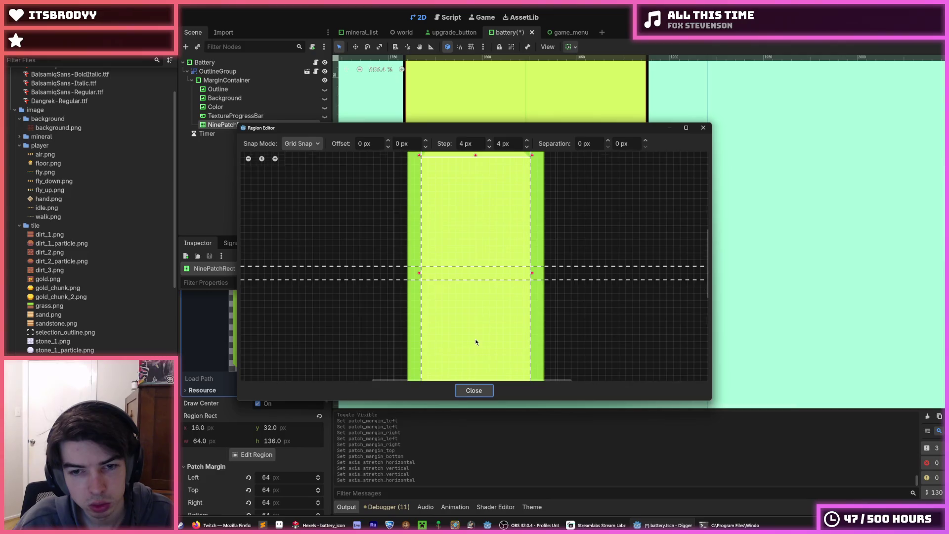
Step: Drag the battery region's side edge along the 64 px patch guides, then close the Region Editor
scroll(472, 345, down, 1)
scroll(470, 346, up, 1)
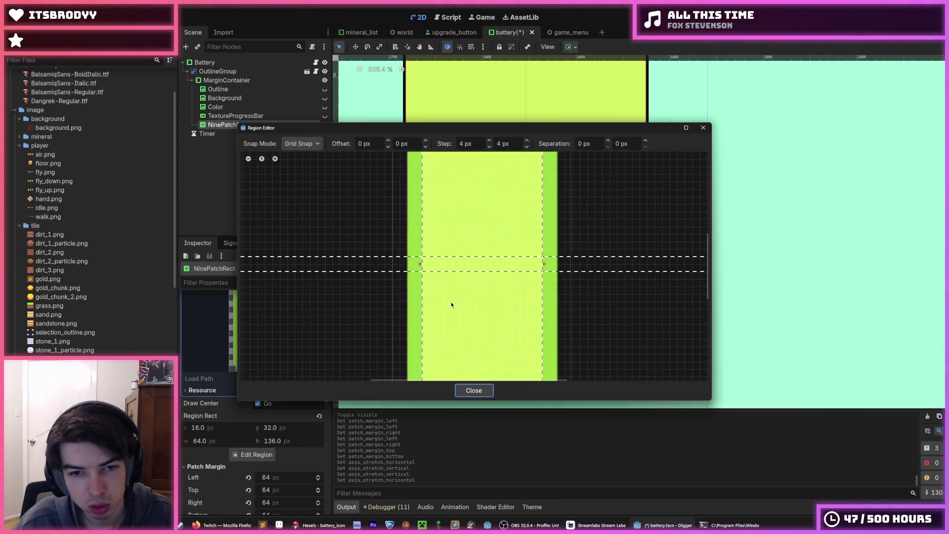
drag(428, 270, 413, 234)
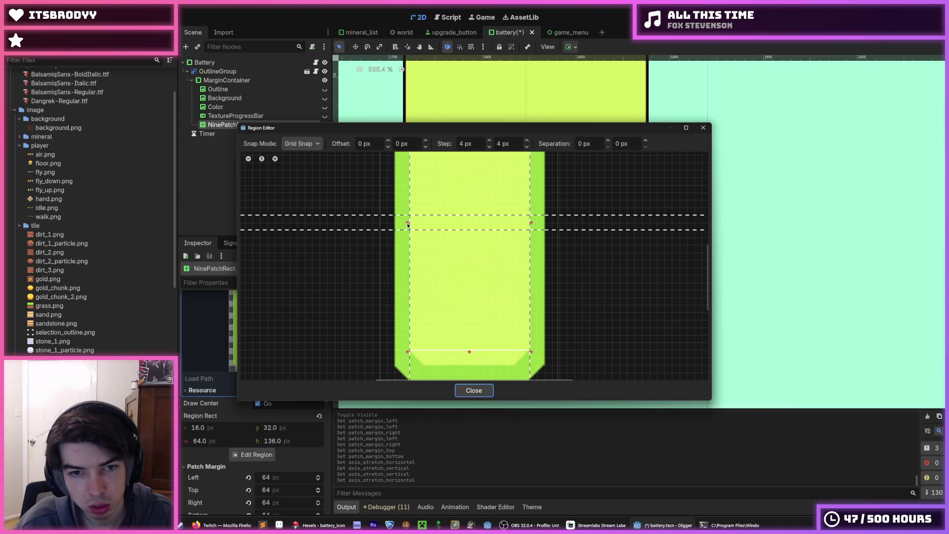
scroll(465, 307, down, 8)
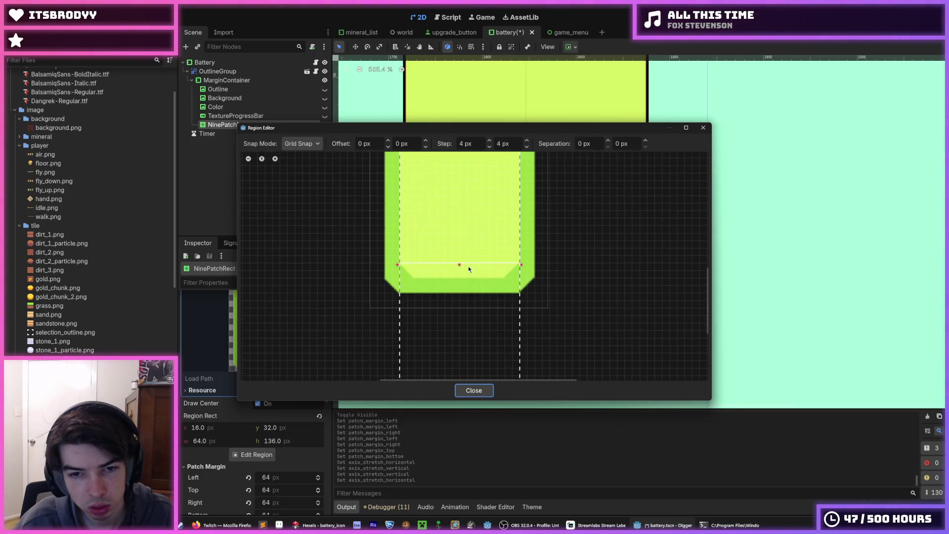
scroll(460, 309, up, 8)
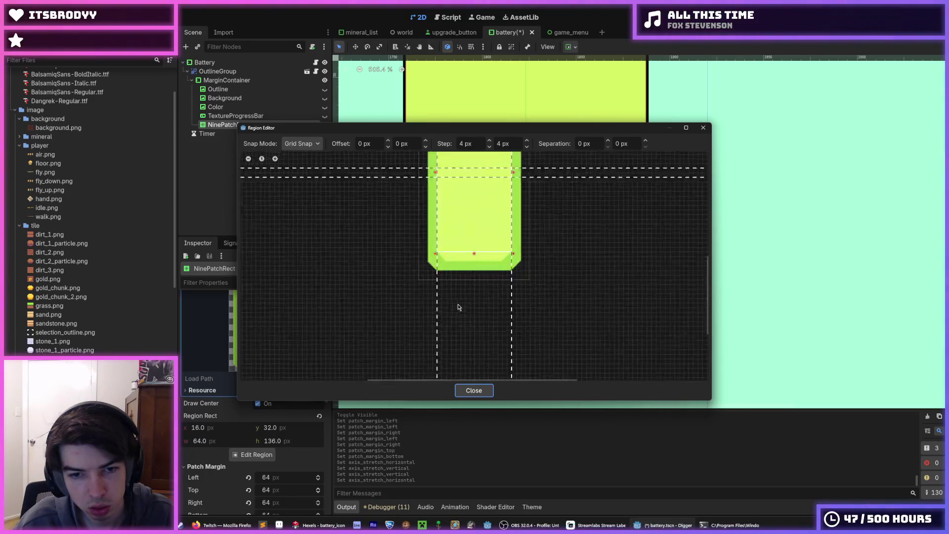
mouse_move(420, 203)
mouse_down()
mouse_move(407, 251)
mouse_move(419, 252)
mouse_up()
click(341, 476)
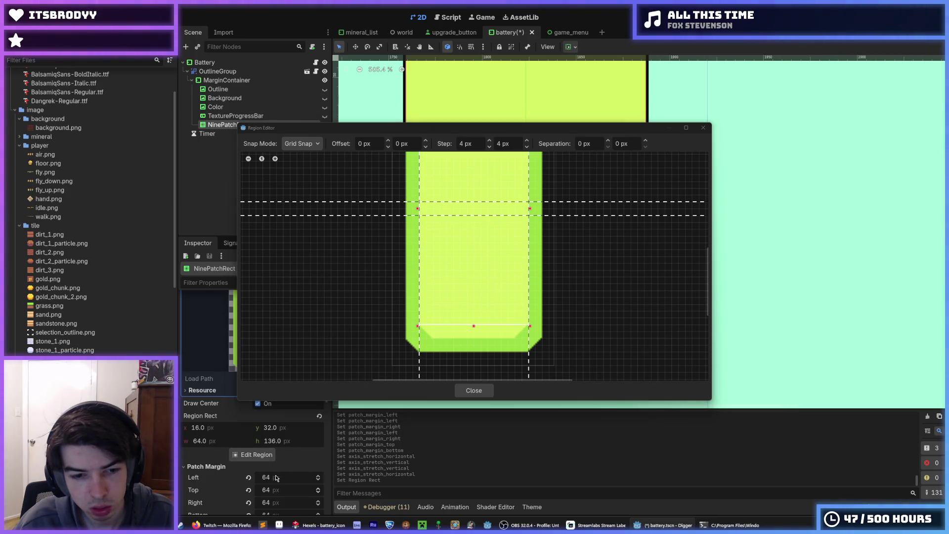
click(469, 390)
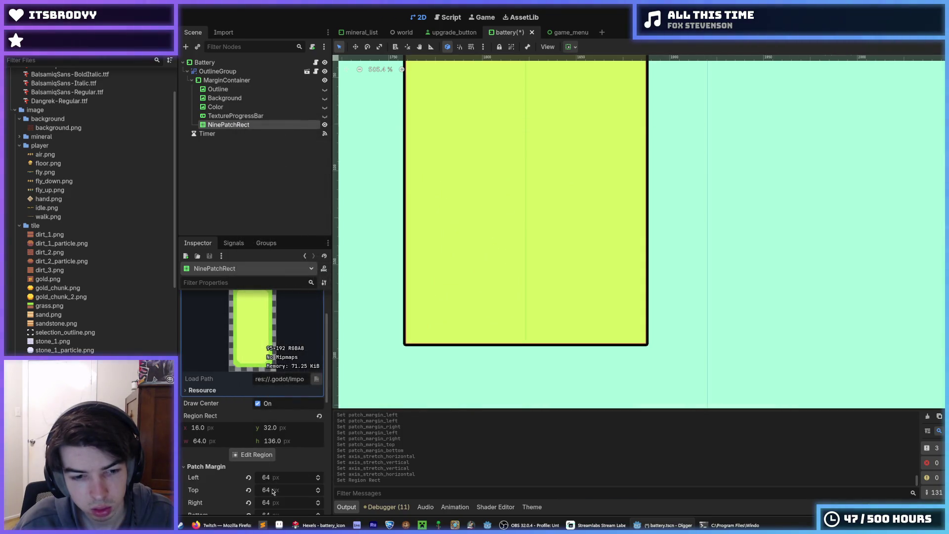
Step: Set the left, top, right and bottom patch margins to 32 px
click(266, 477)
text(32)
click(267, 489)
text(32)
click(279, 501)
text(32)
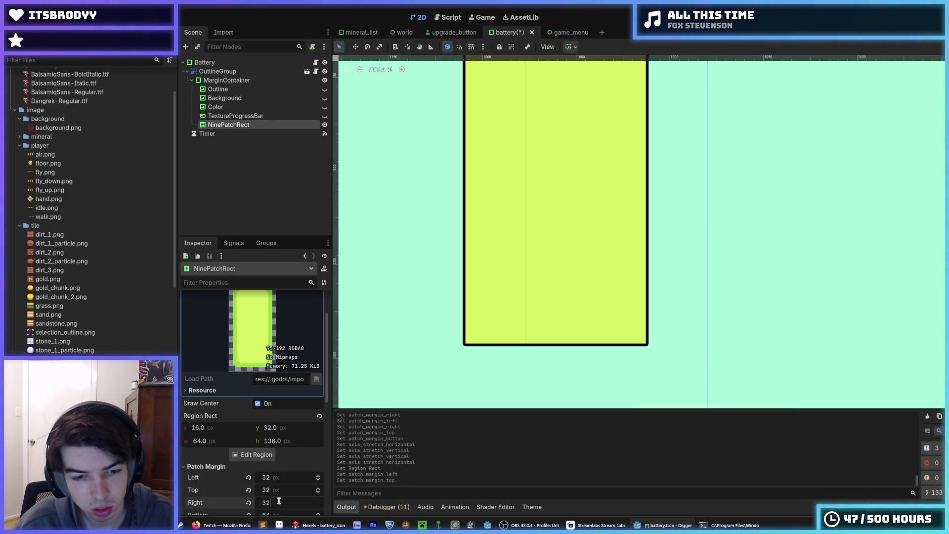
key(Return)
scroll(222, 453, down, 3)
click(271, 404)
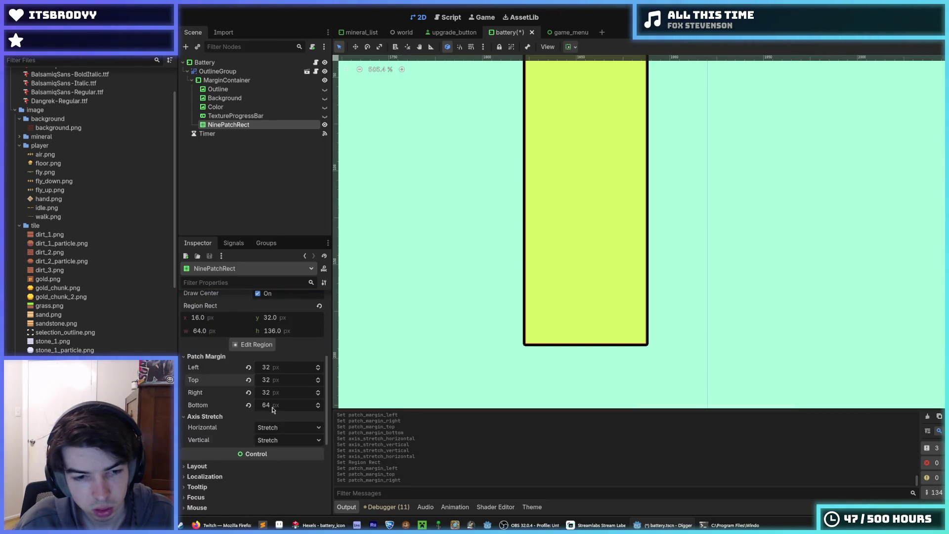
text(32)
Step: Check the margin guides in the Region Editor while editing the left and right margins
click(252, 344)
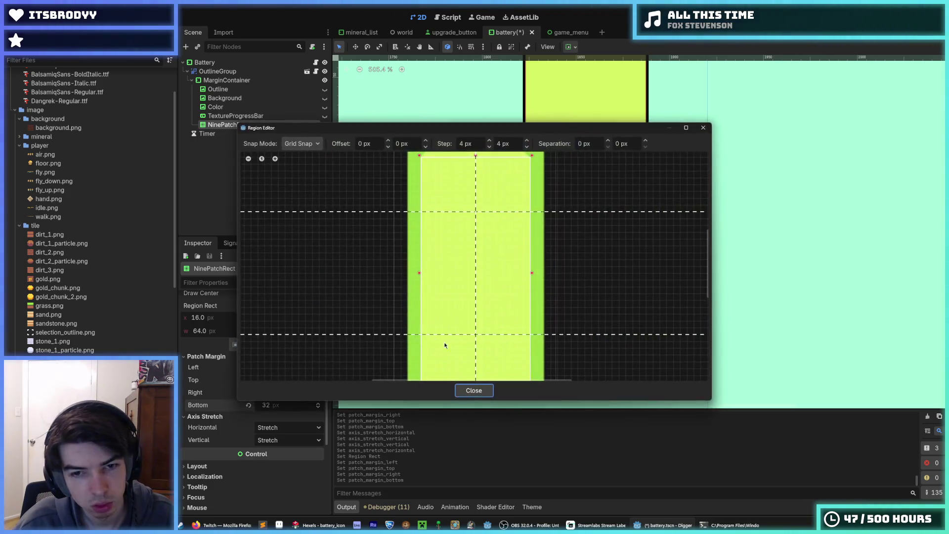
scroll(415, 312, down, 3)
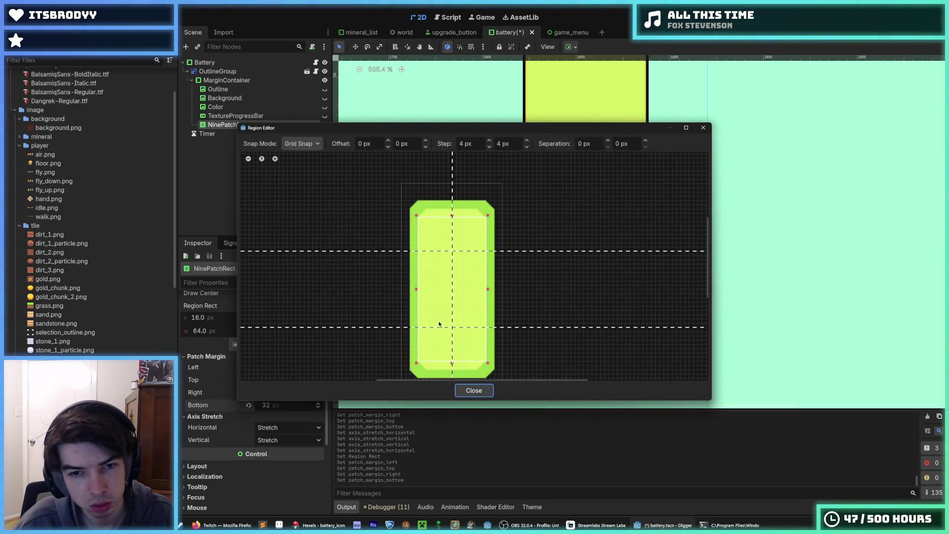
click(467, 389)
click(276, 368)
text(16)
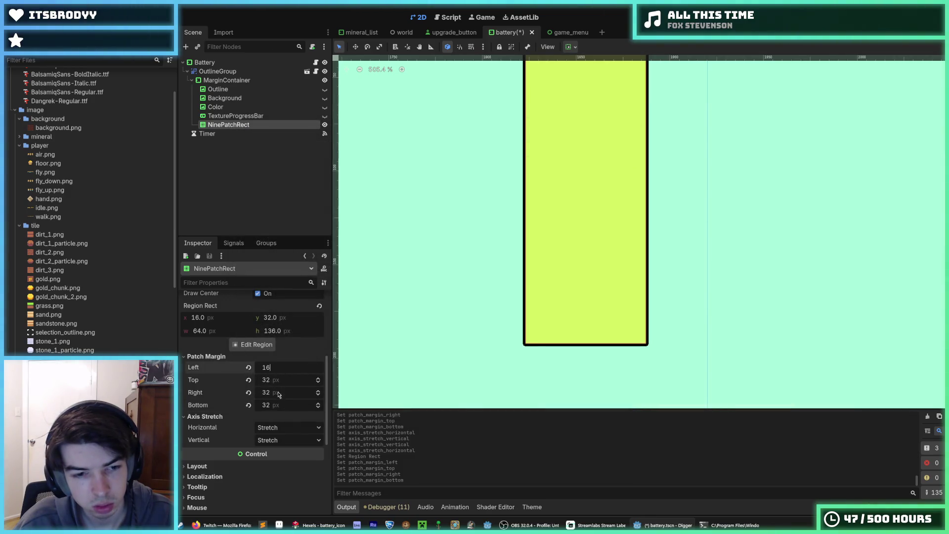
click(278, 393)
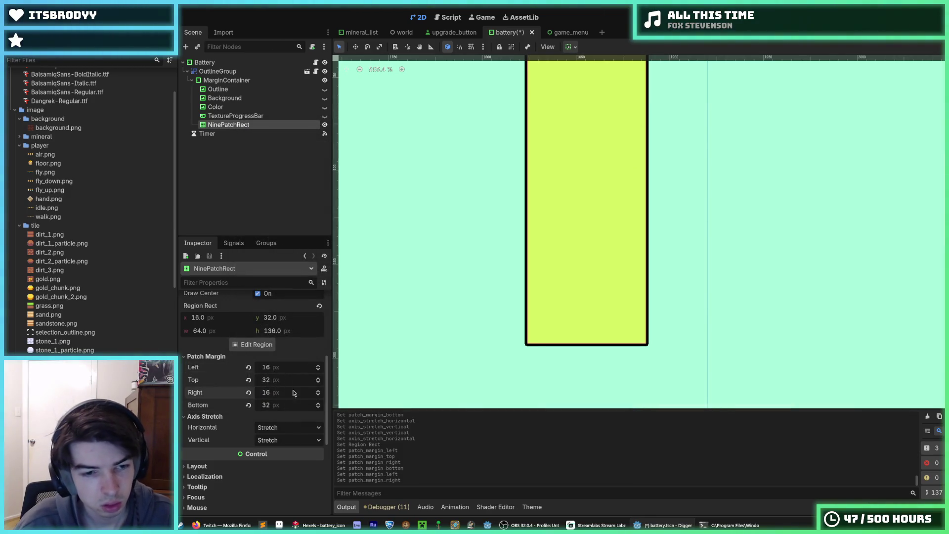
click(263, 345)
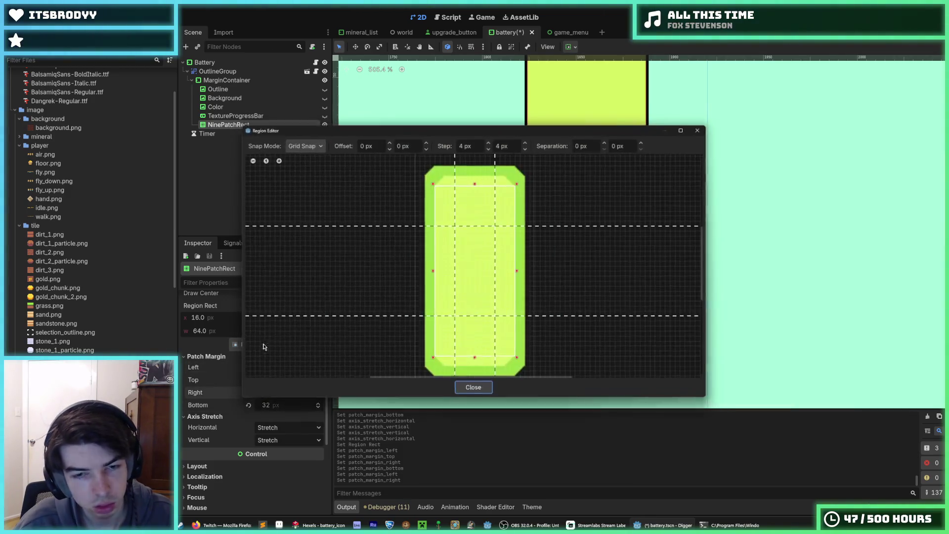
click(470, 390)
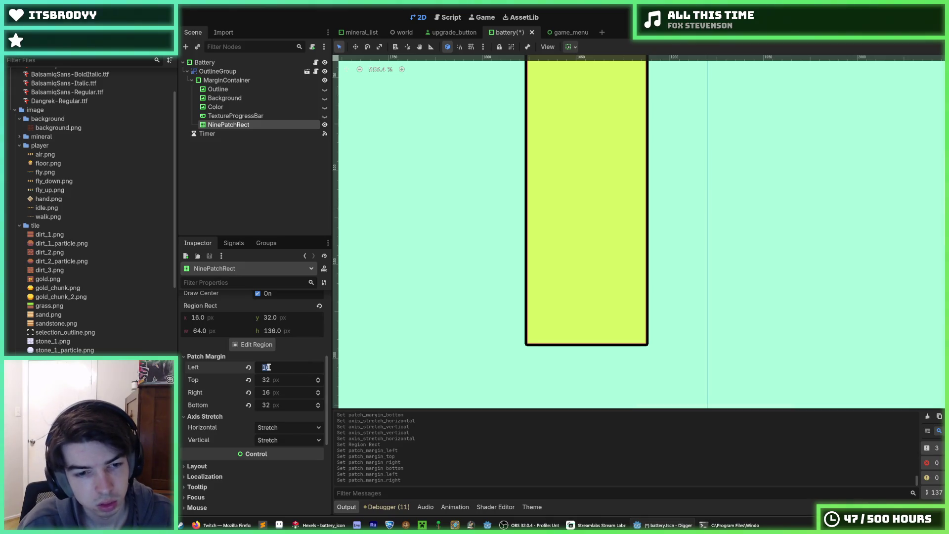
Step: Reset all four patch margins to 0
text(0)
key(Tab)
key(Tab)
text(0)
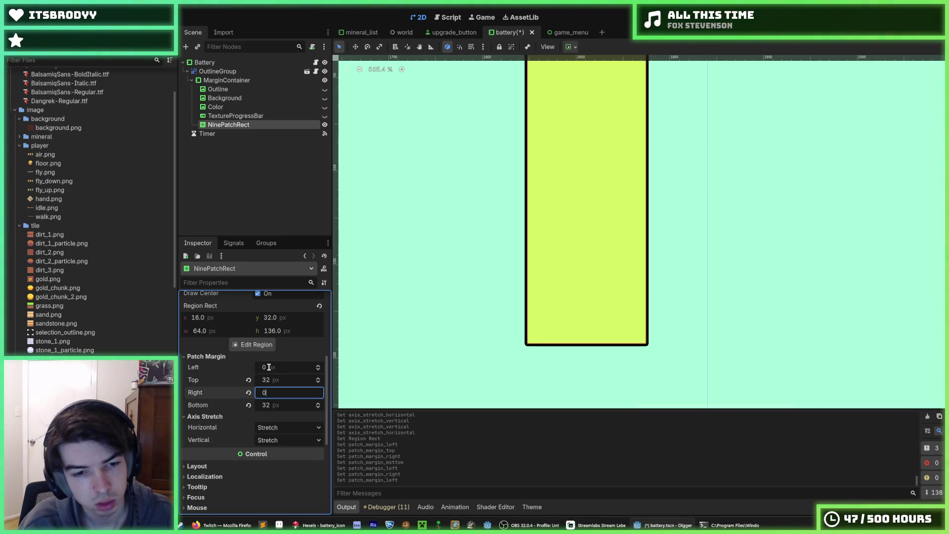
click(275, 378)
text(0)
key(Tab)
key(Tab)
text(0)
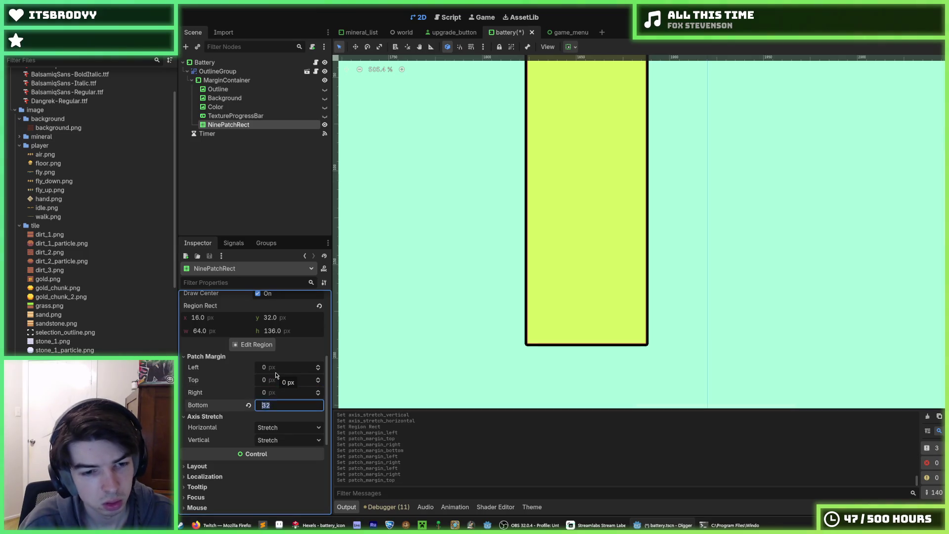
key(Return)
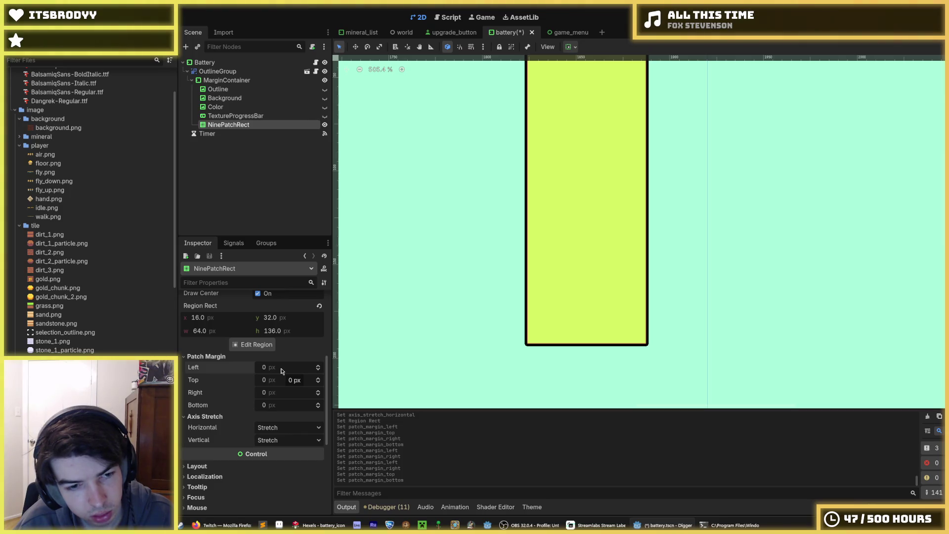
Step: Set patch margins to 16 left, 32 top, 16 right and 32 bottom
click(281, 369)
text(16)
click(282, 378)
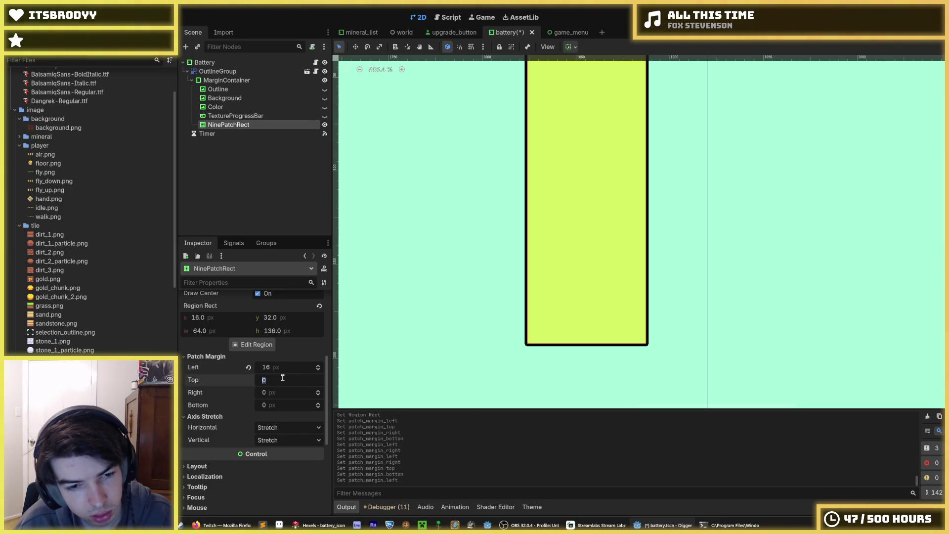
text(32)
click(279, 393)
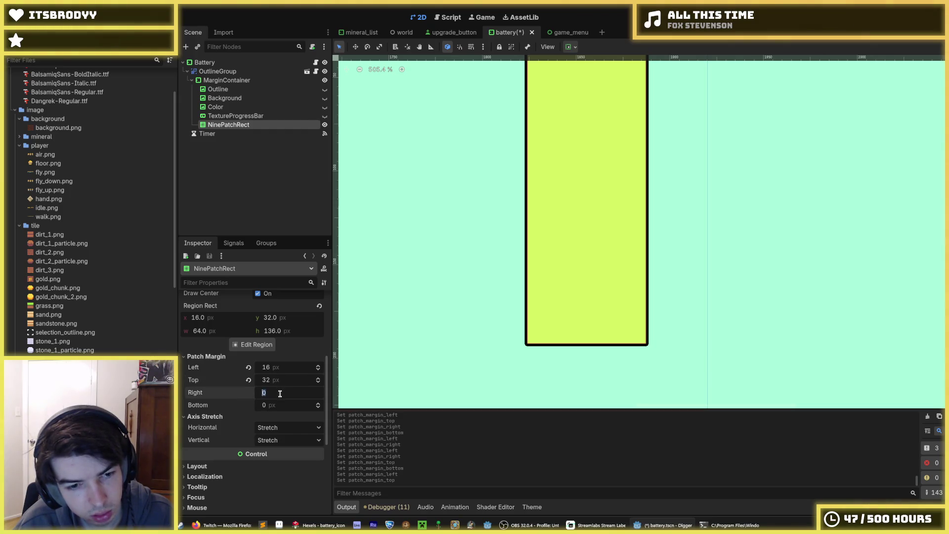
text(16)
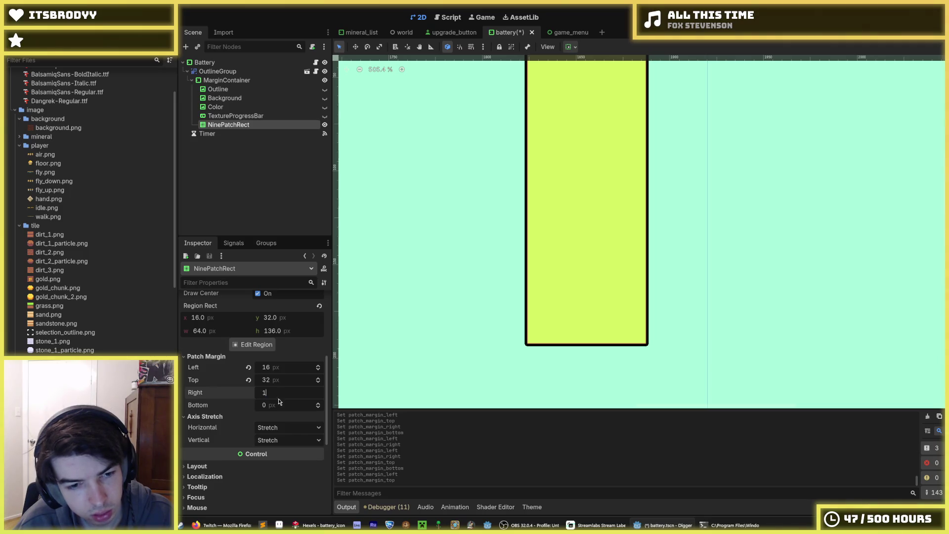
click(278, 404)
text(32)
key(Return)
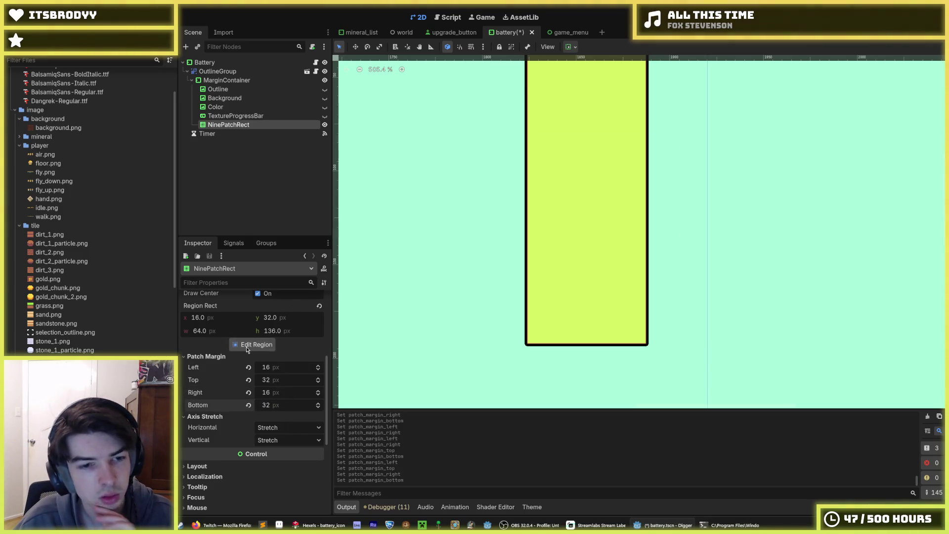
Step: Verify the margins in the Region Editor, then revert Region Rect to show the whole battery
click(253, 345)
click(702, 128)
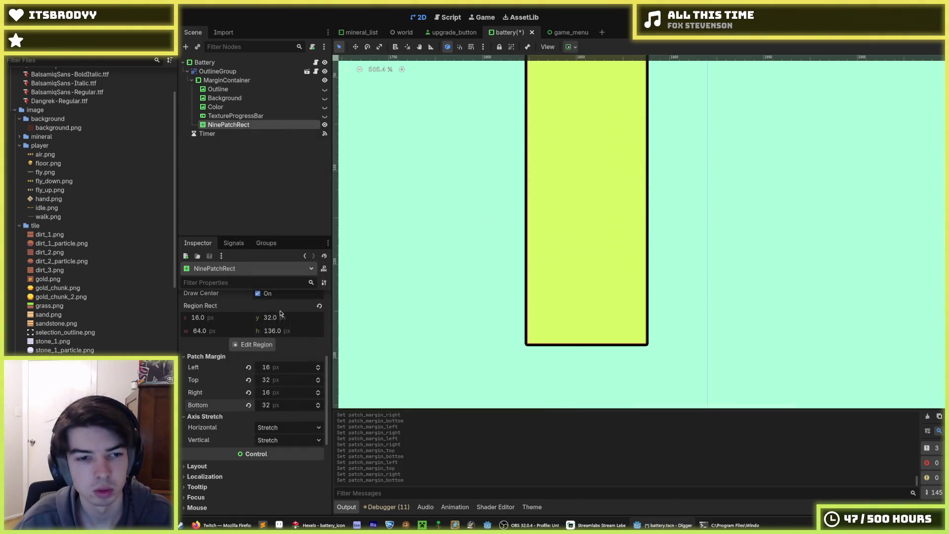
click(320, 306)
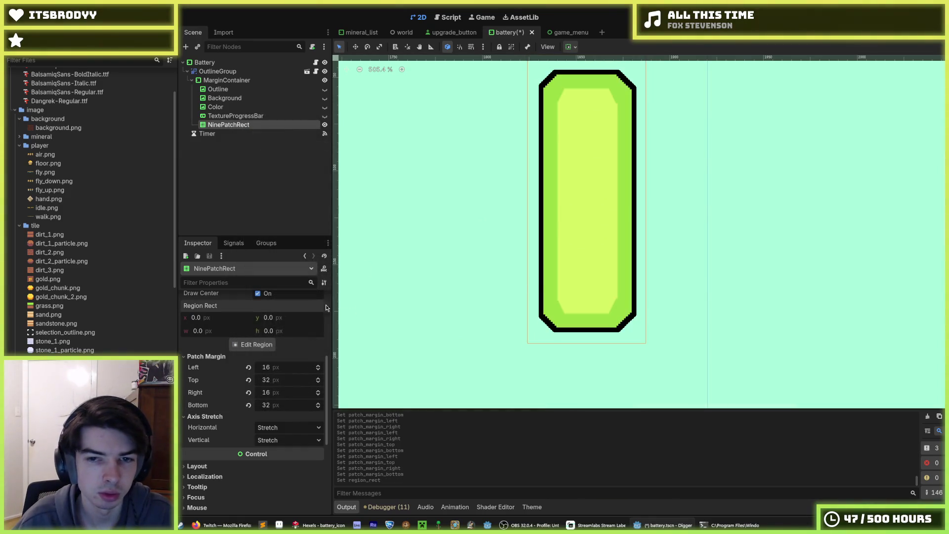
Step: Save the battery scene with Ctrl+S
scroll(514, 272, down, 2)
key(ctrl+s)
scroll(497, 262, down, 2)
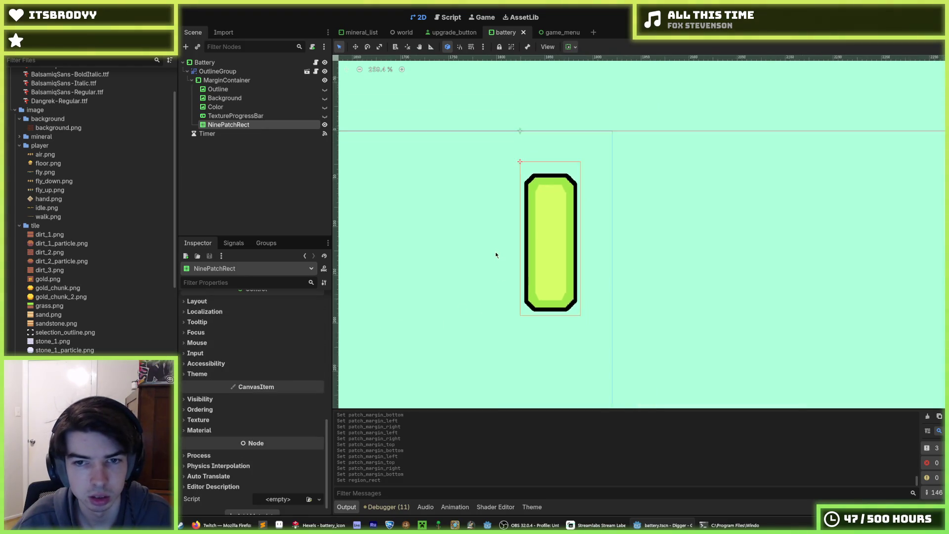
scroll(237, 380, up, 5)
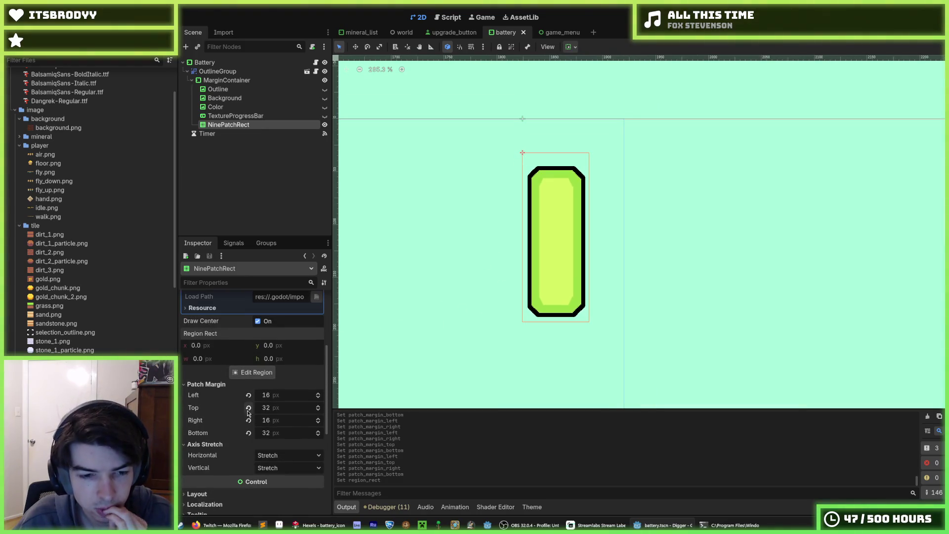
Step: Try Tile on both axis stretch modes, revert to Stretch, then test vertical Tile Fit
click(270, 455)
click(276, 479)
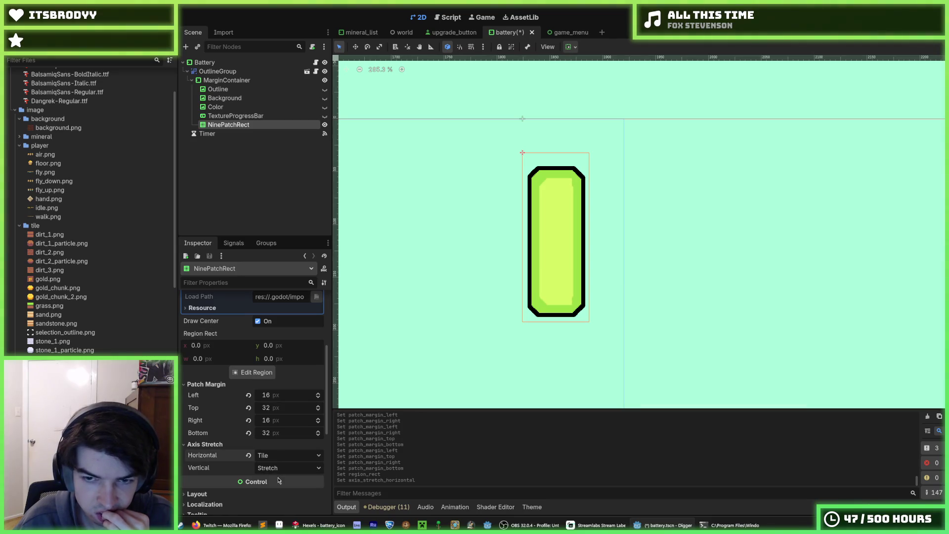
click(285, 468)
click(285, 490)
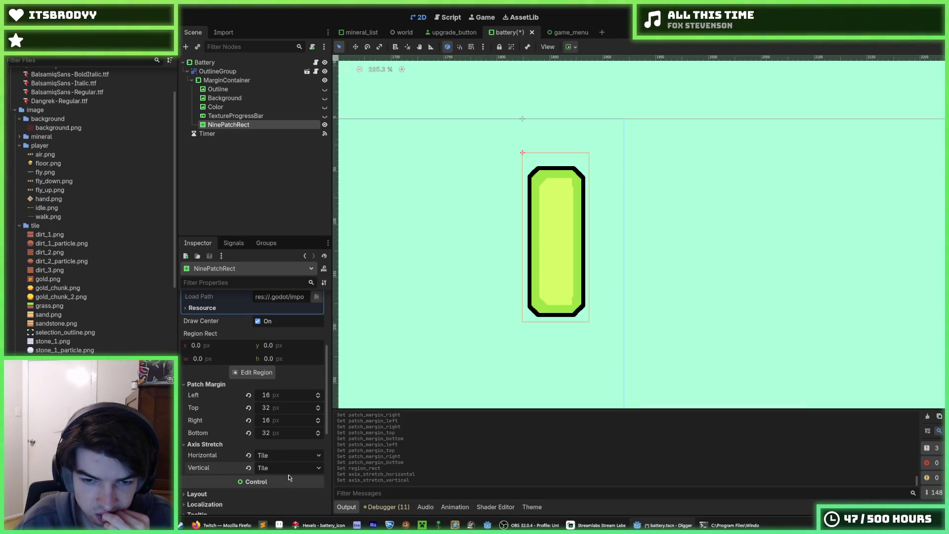
click(248, 455)
click(248, 467)
click(257, 469)
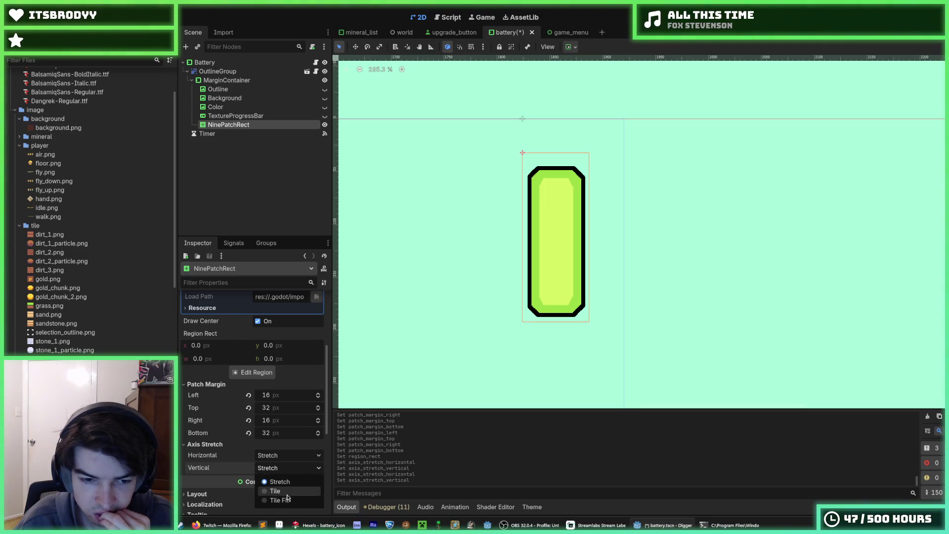
click(267, 499)
Step: Shift the Region Rect's x offset, then reset the region to its default
scroll(257, 444, up, 4)
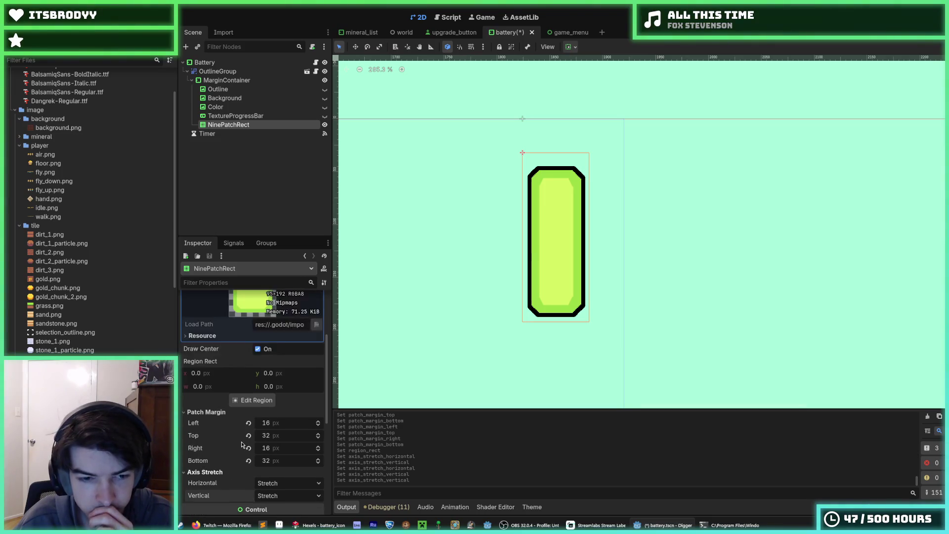
scroll(230, 434, up, 3)
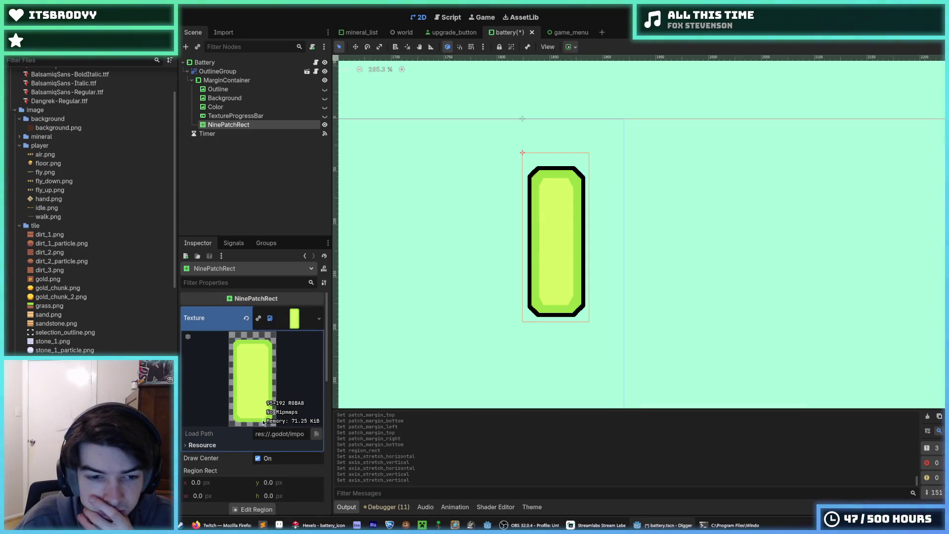
scroll(263, 422, down, 7)
mouse_move(203, 348)
mouse_down()
mouse_move(216, 347)
mouse_move(203, 362)
mouse_up()
click(319, 334)
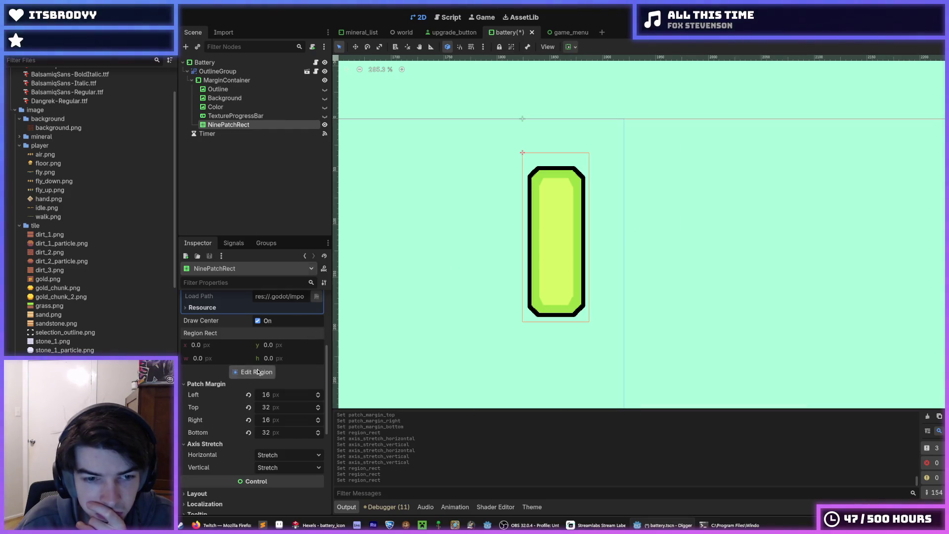
Step: Zoom over the battery frame's patch margin lines in the Region Editor, then close it
click(253, 371)
scroll(453, 198, up, 2)
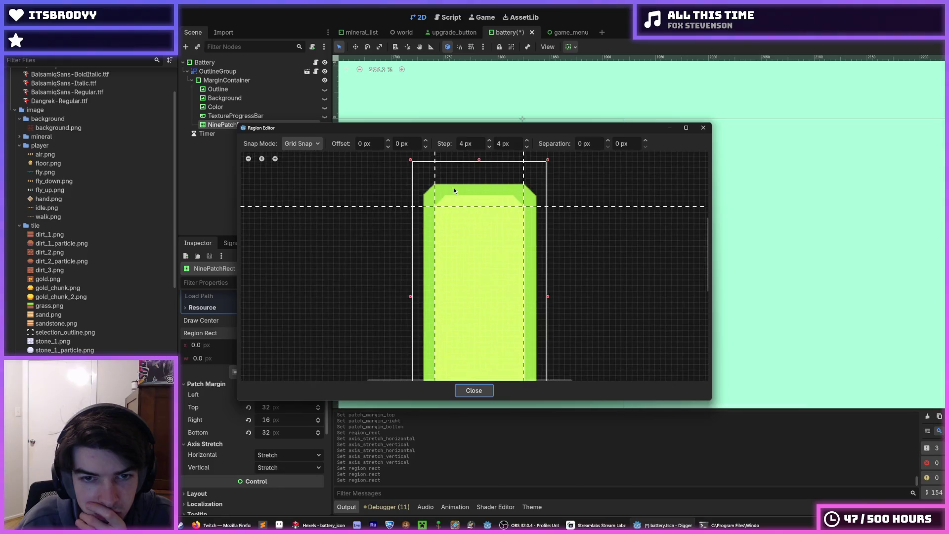
scroll(478, 200, down, 3)
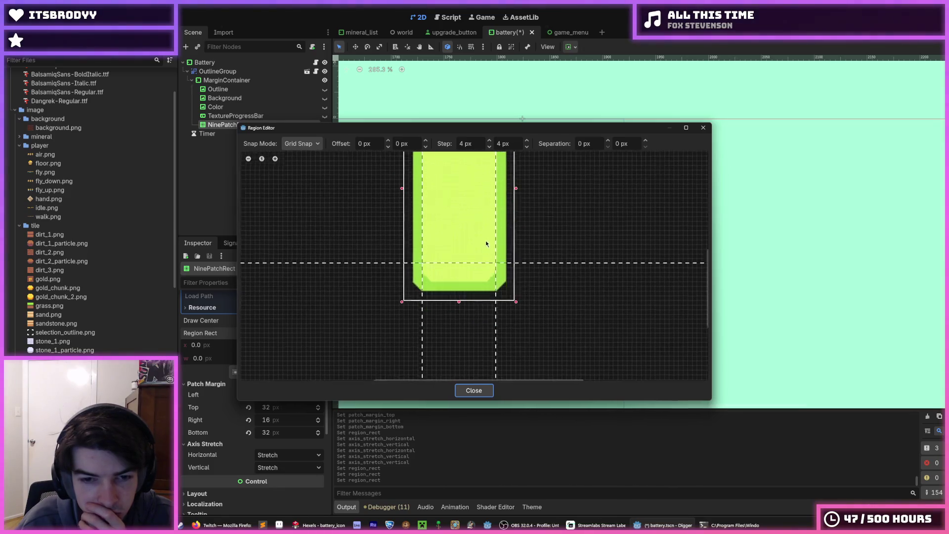
scroll(485, 286, up, 1)
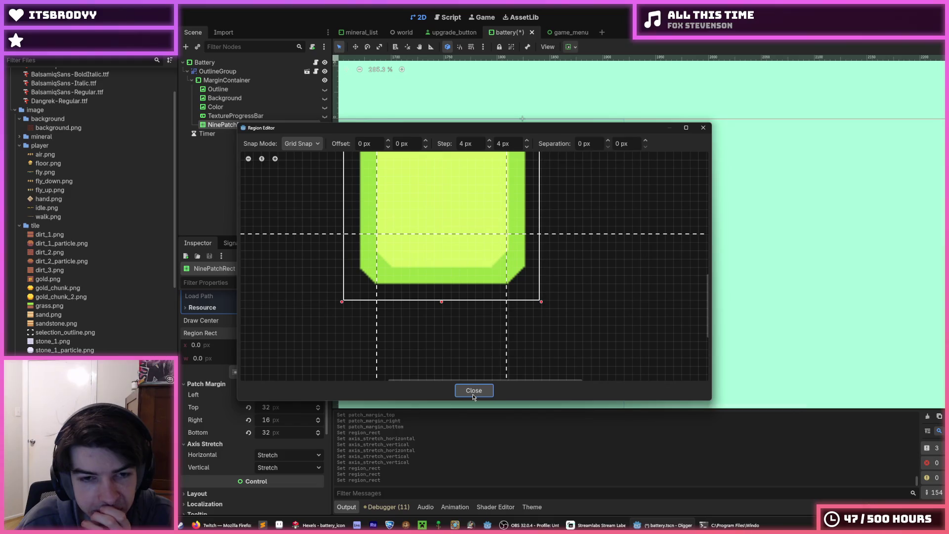
scroll(503, 251, up, 5)
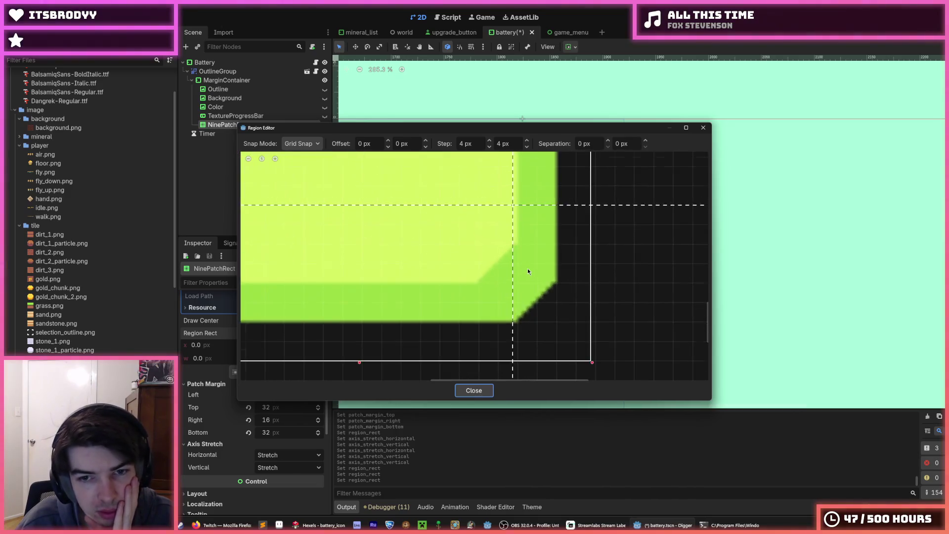
scroll(527, 269, down, 5)
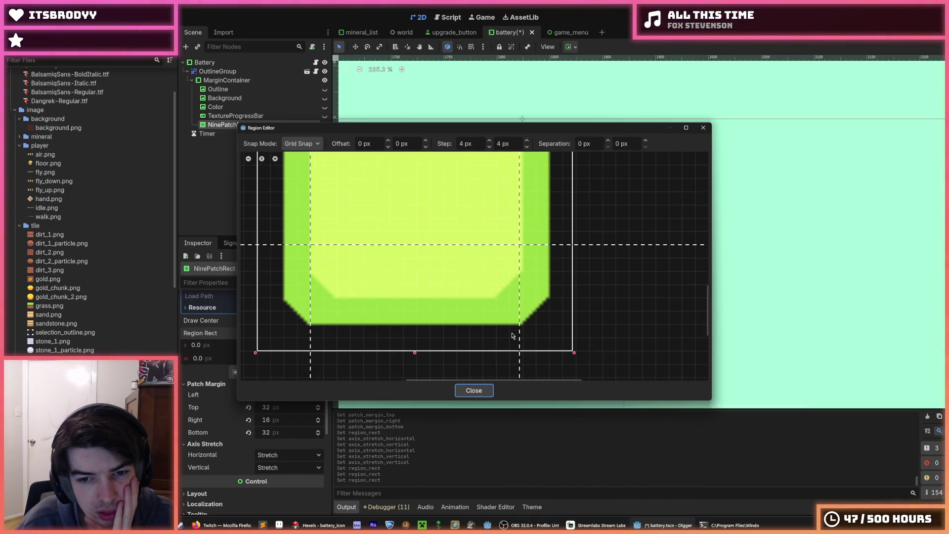
scroll(519, 295, up, 2)
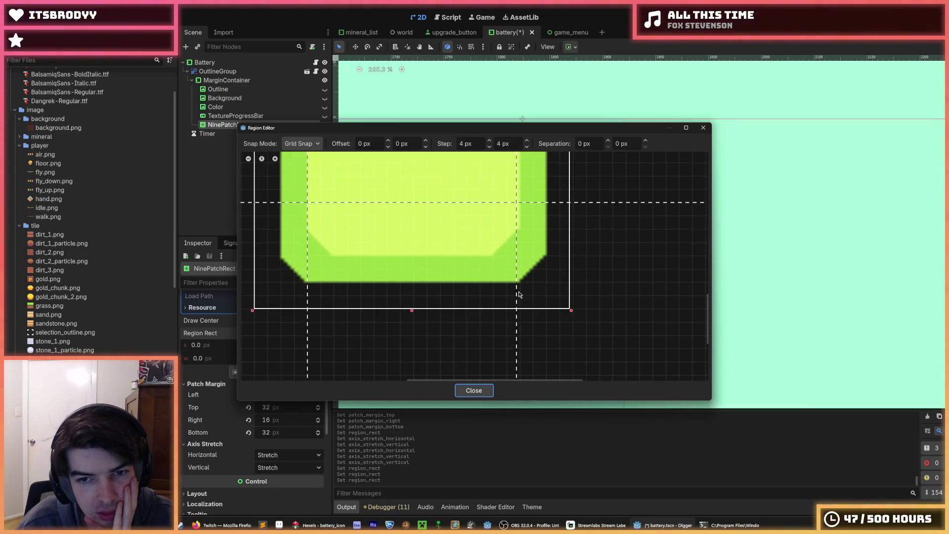
scroll(519, 295, up, 2)
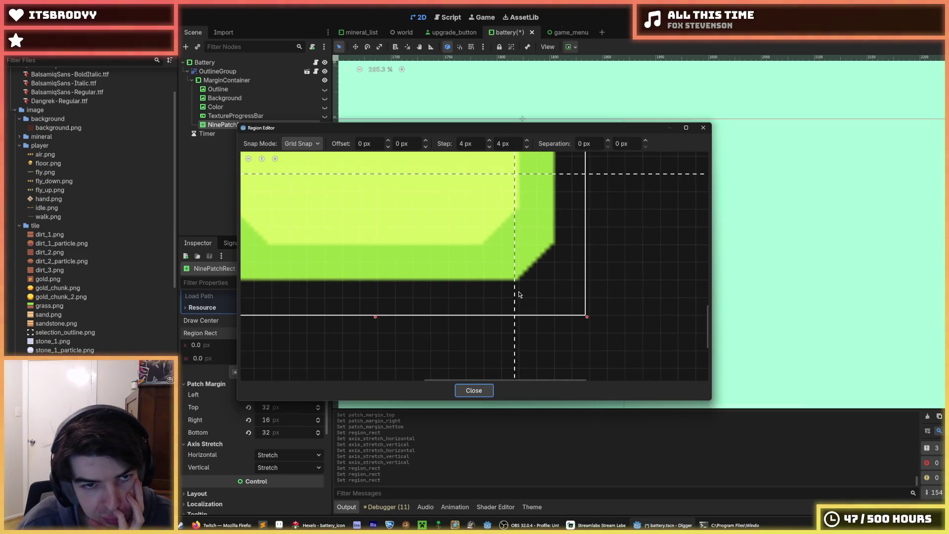
scroll(508, 301, down, 2)
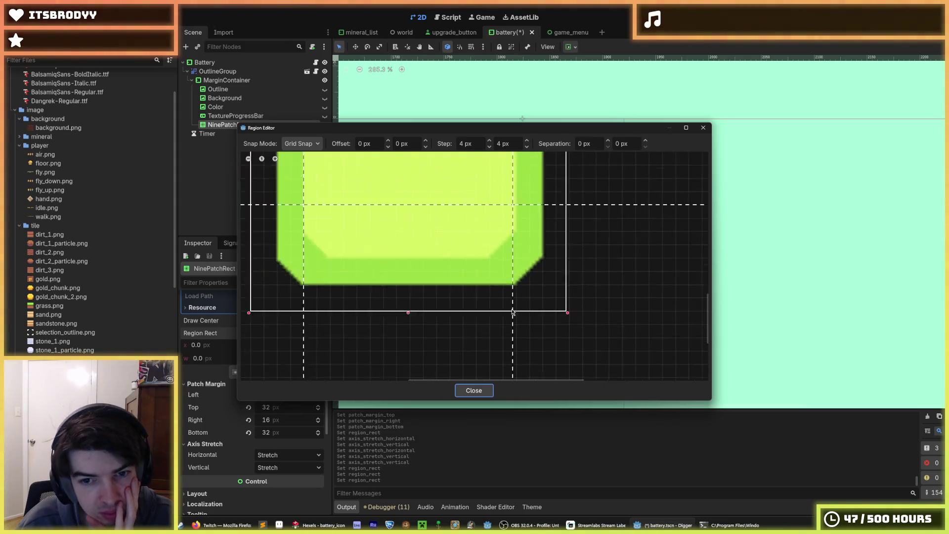
scroll(509, 327, down, 3)
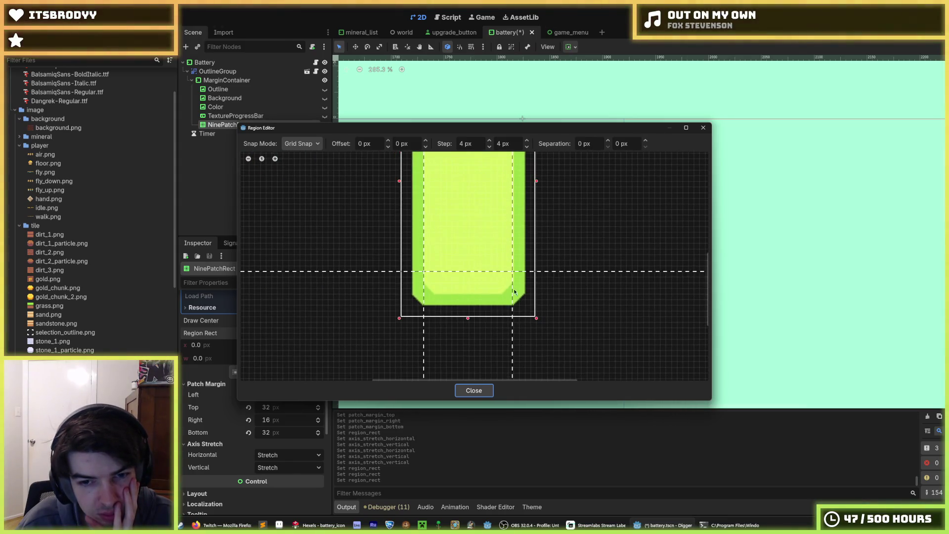
click(485, 390)
click(311, 406)
text(36)
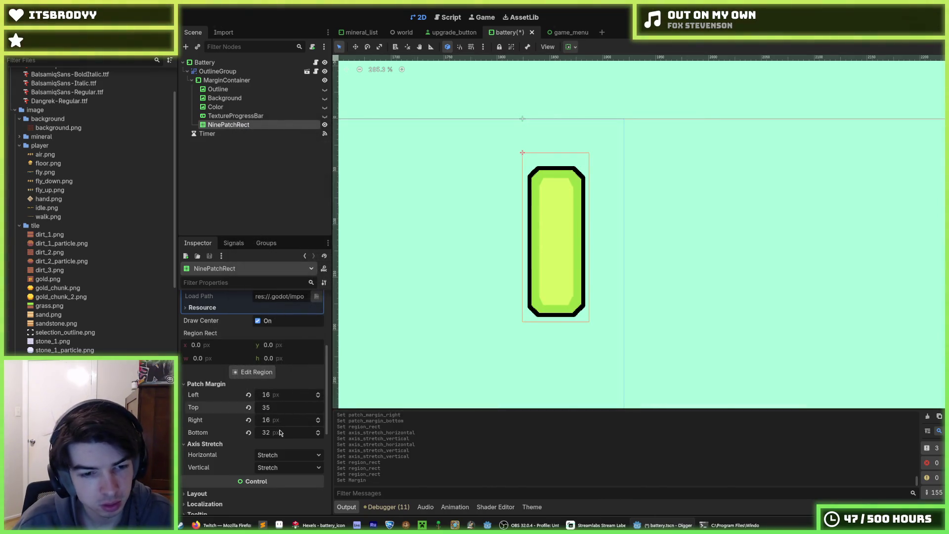
click(280, 432)
text(36)
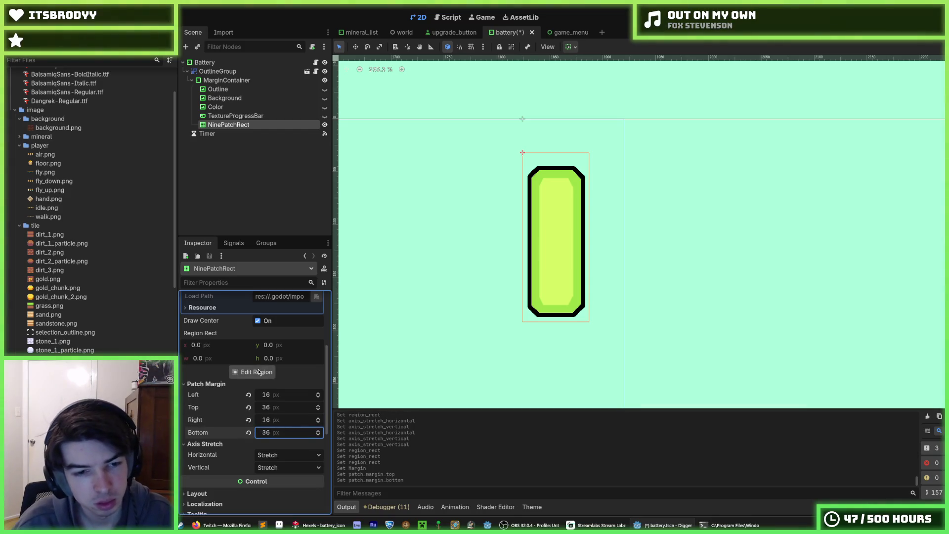
click(253, 372)
scroll(526, 310, down, 5)
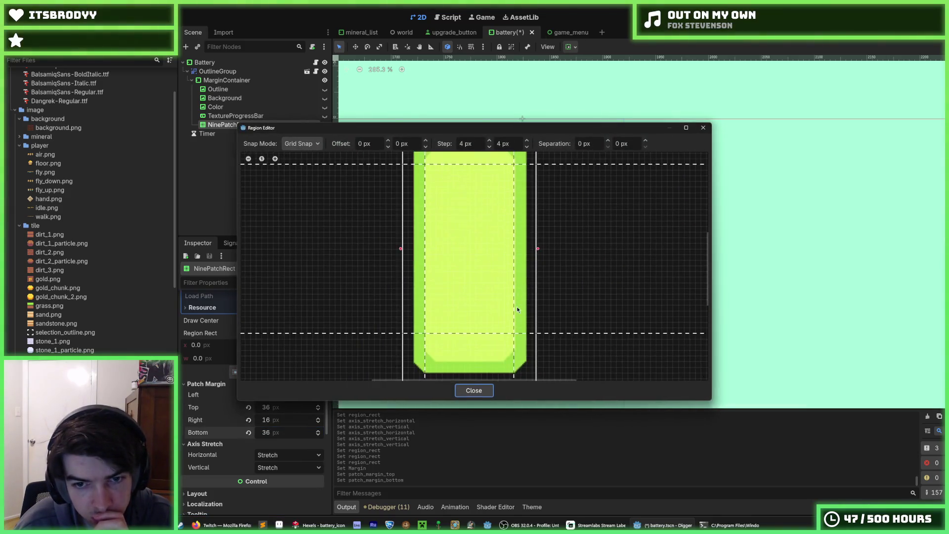
click(473, 389)
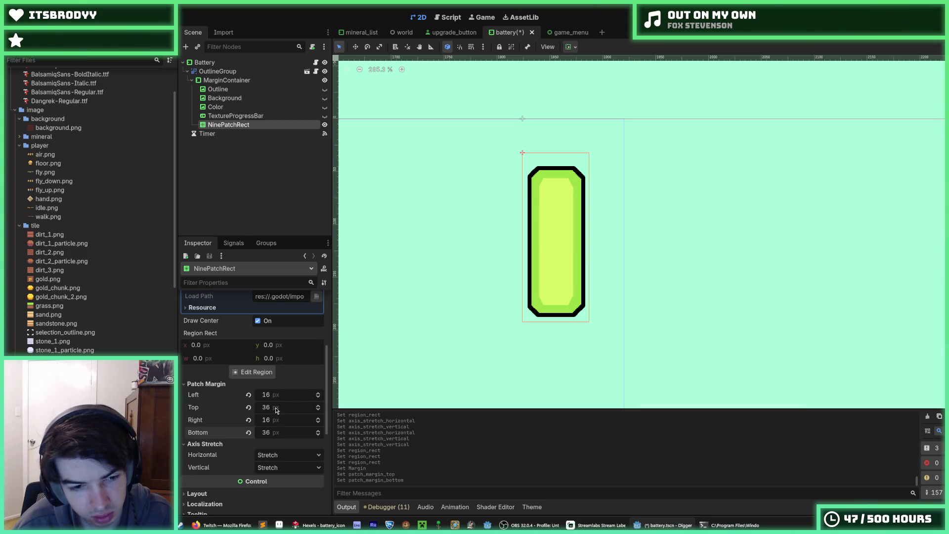
drag(276, 411, 257, 410)
click(279, 408)
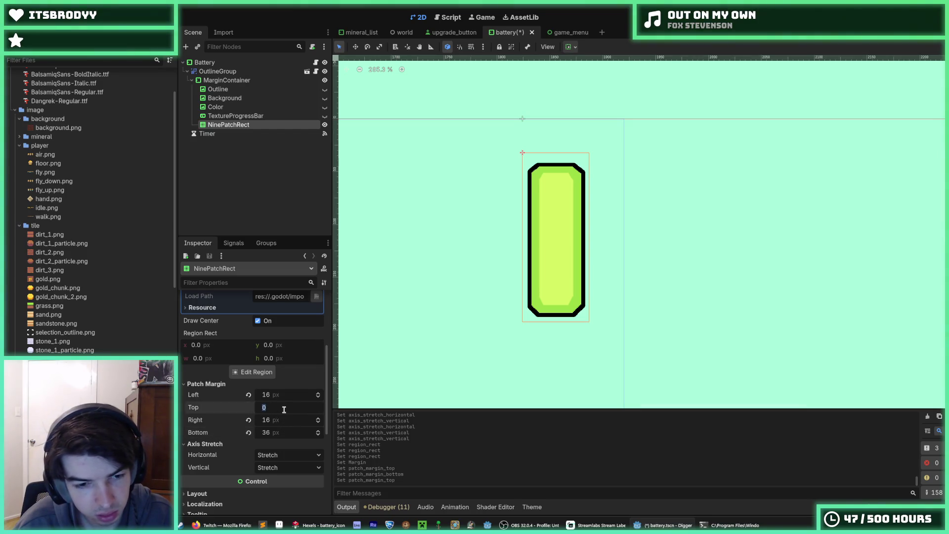
text(2)
click(276, 432)
text(32)
key(Return)
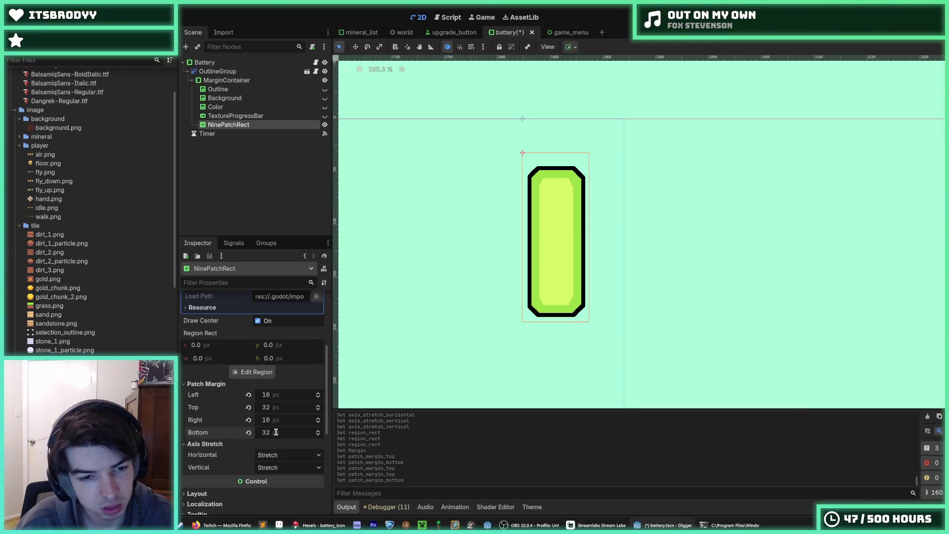
click(256, 372)
scroll(495, 216, up, 2)
scroll(466, 362, down, 1)
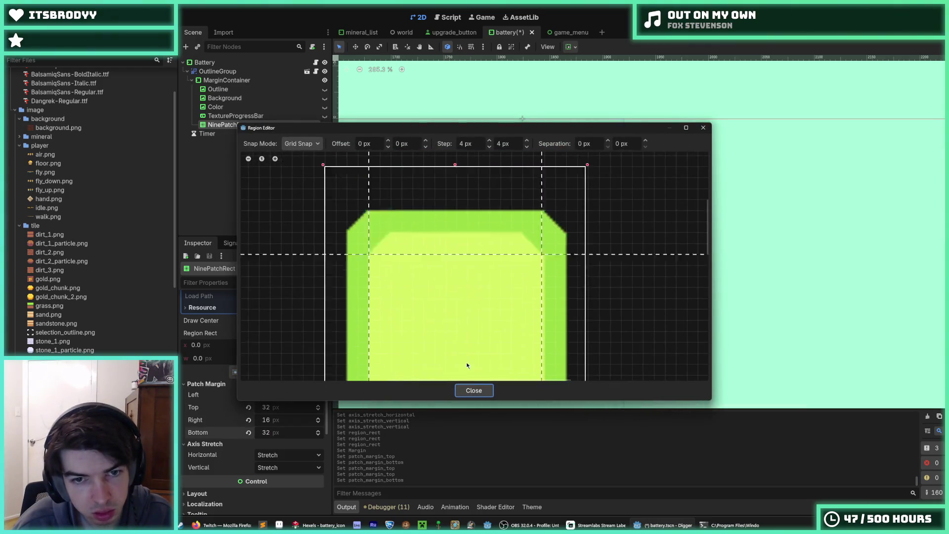
scroll(453, 296, down, 2)
scroll(464, 293, up, 4)
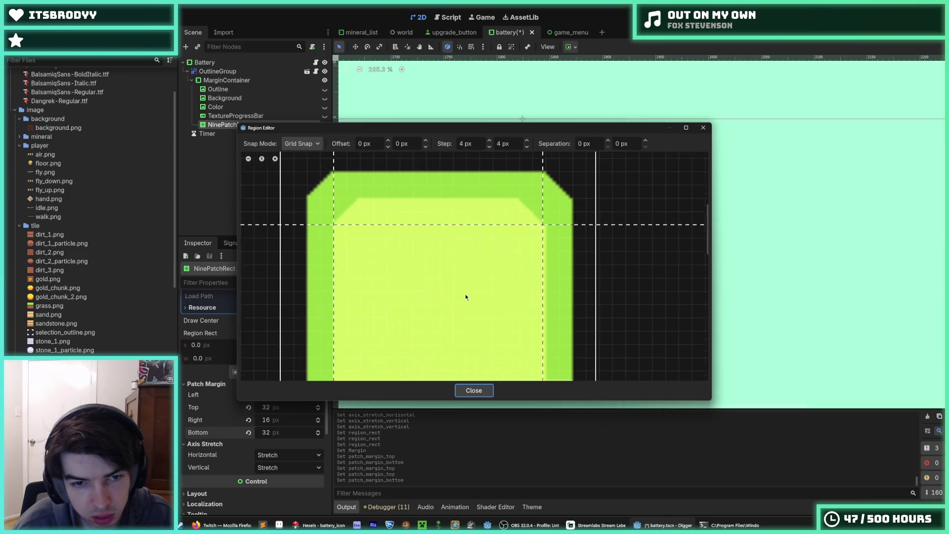
scroll(548, 341, down, 3)
scroll(553, 317, down, 3)
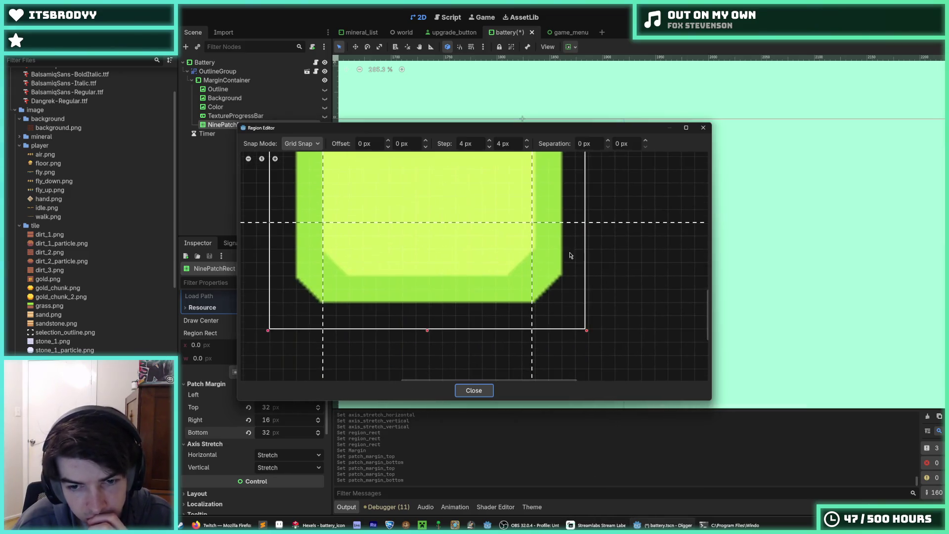
scroll(538, 280, up, 1)
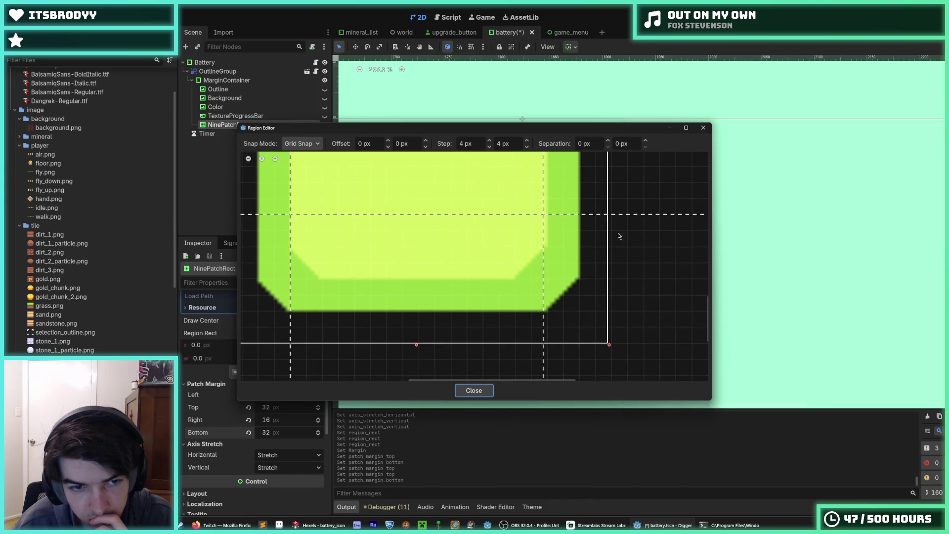
click(702, 128)
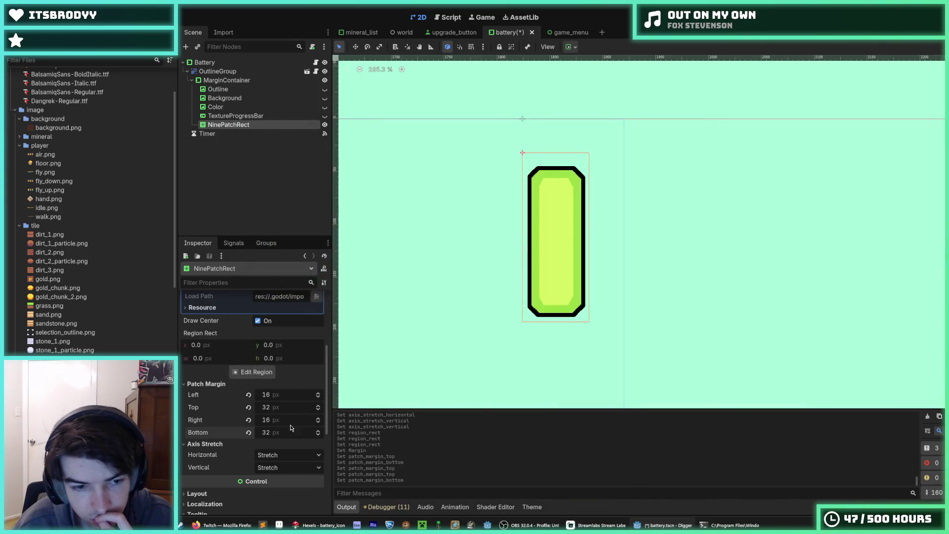
click(276, 434)
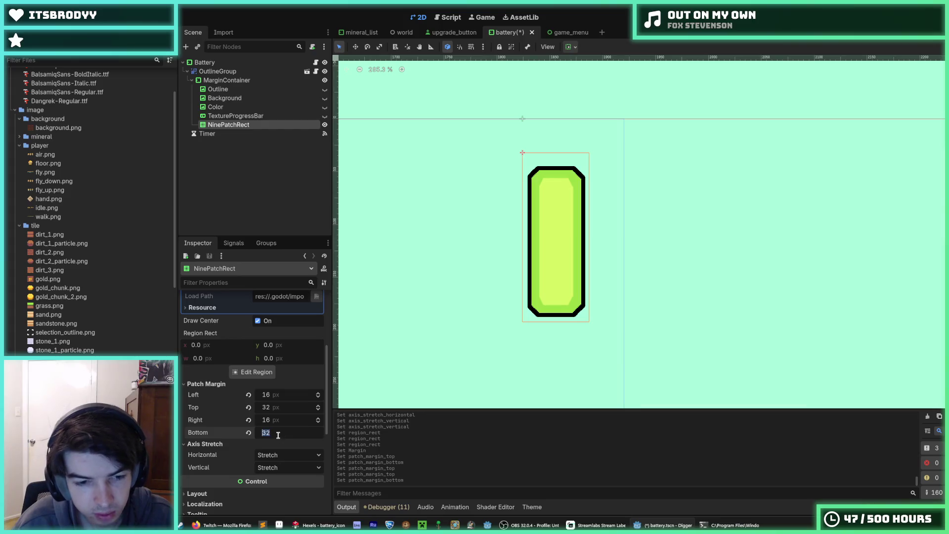
text(24)
Step: Confirm the 24 px bottom patch margin and check it in the Region Editor
key(Return)
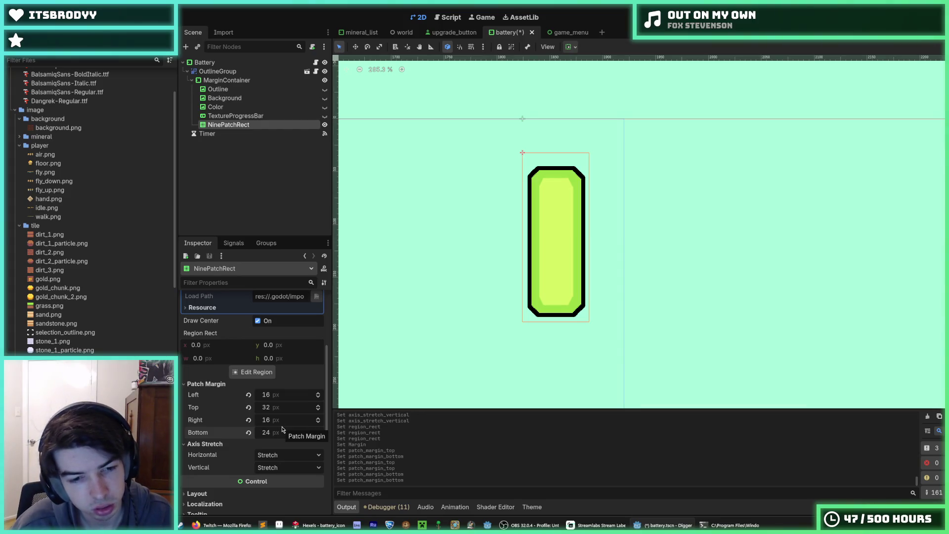
click(256, 373)
scroll(538, 228, down, 3)
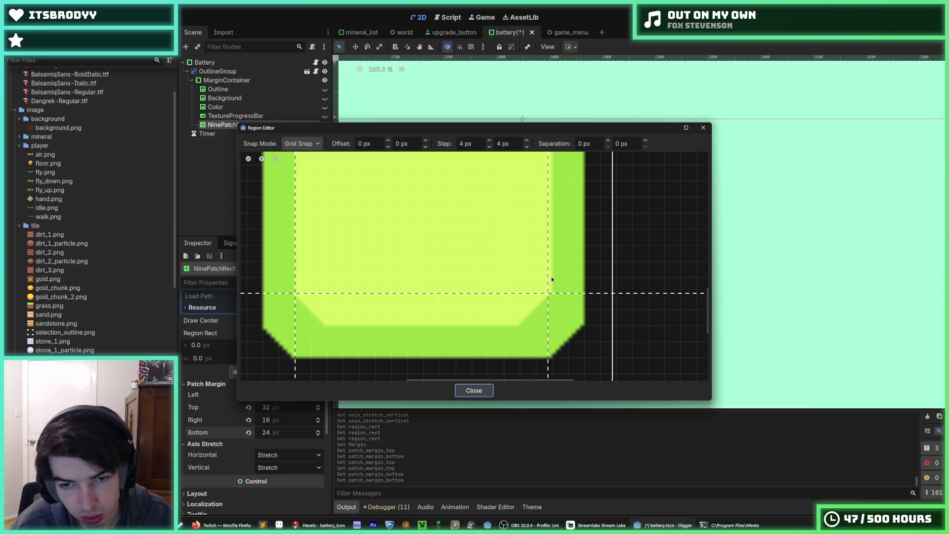
click(703, 128)
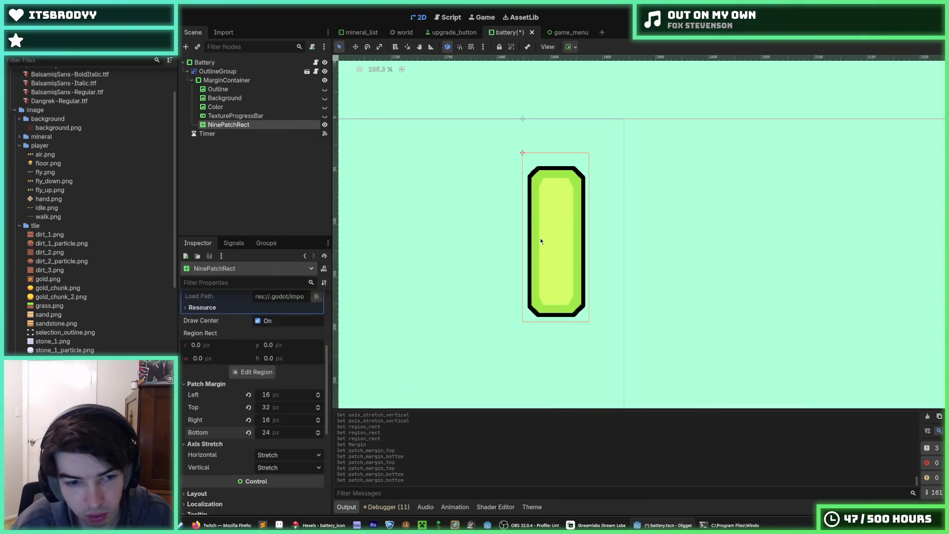
Step: Try a right patch margin of 14 and inspect it in the Region Editor
click(279, 419)
text(14)
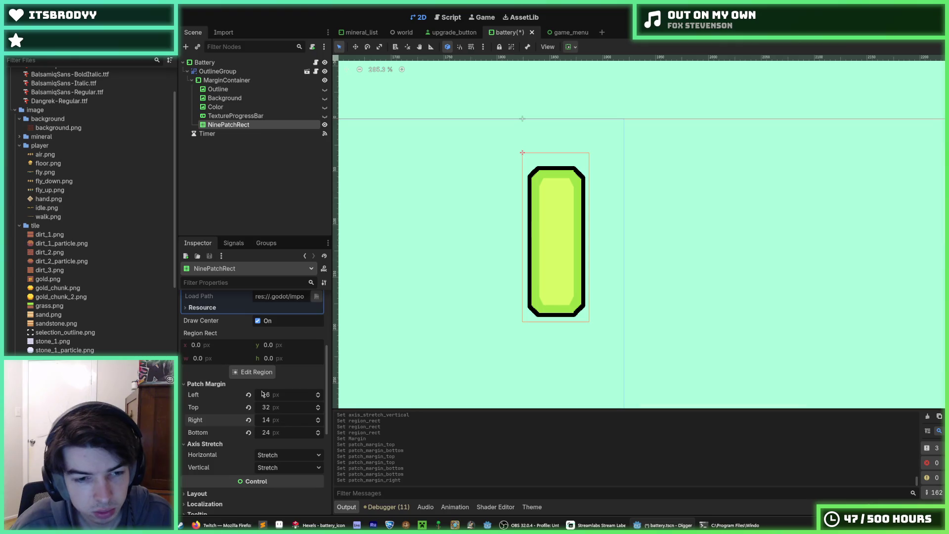
click(256, 372)
scroll(523, 246, down, 3)
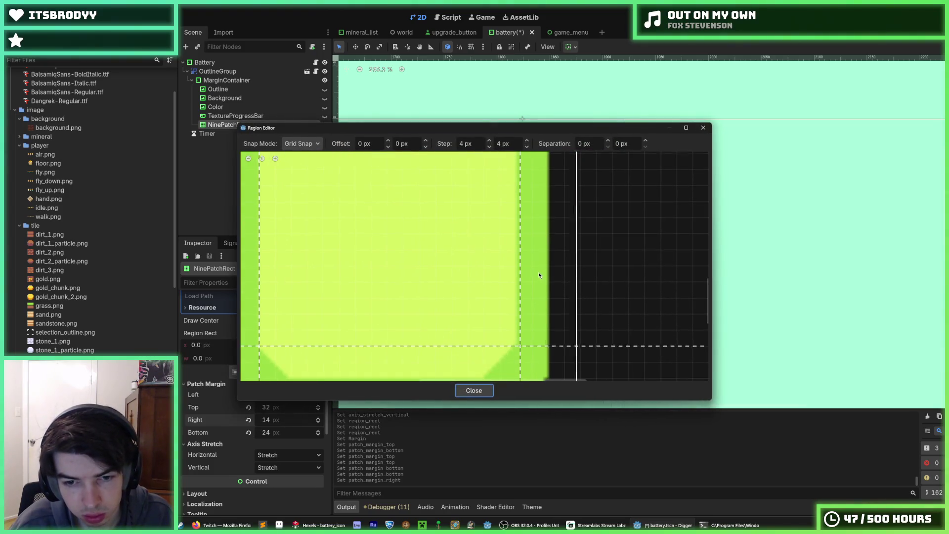
scroll(555, 245, down, 2)
key(Escape)
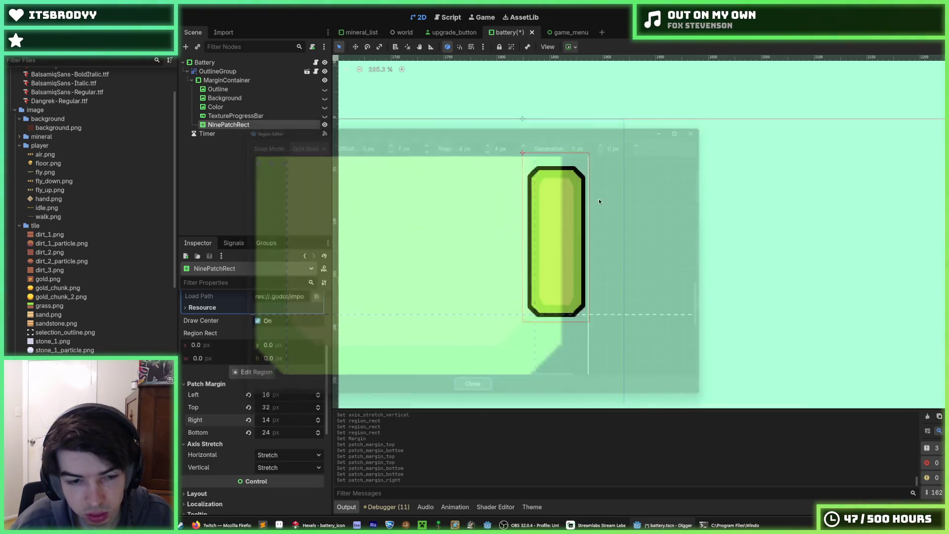
Step: Restore the right patch margin to 16, recheck the margins, and save the battery scene
click(287, 419)
text(16)
key(Return)
click(256, 372)
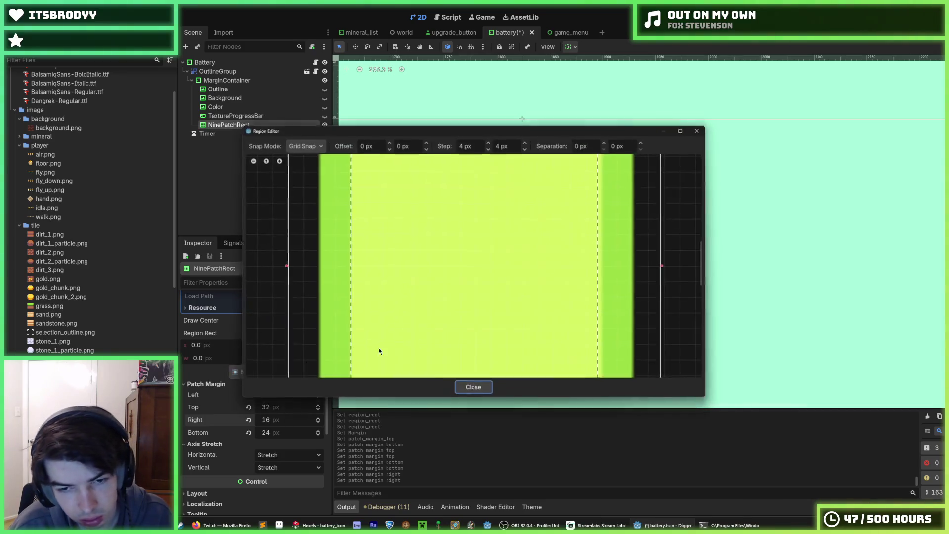
scroll(512, 354, up, 3)
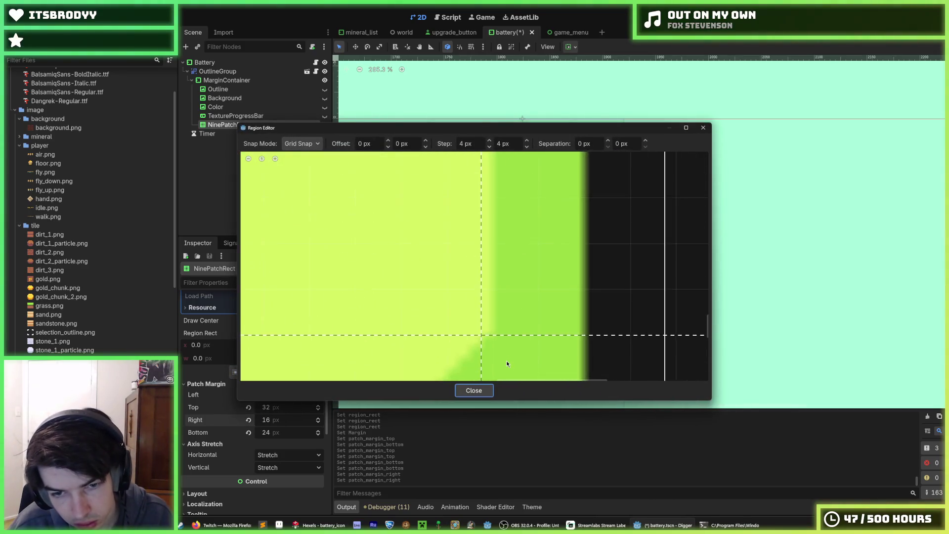
scroll(506, 360, down, 5)
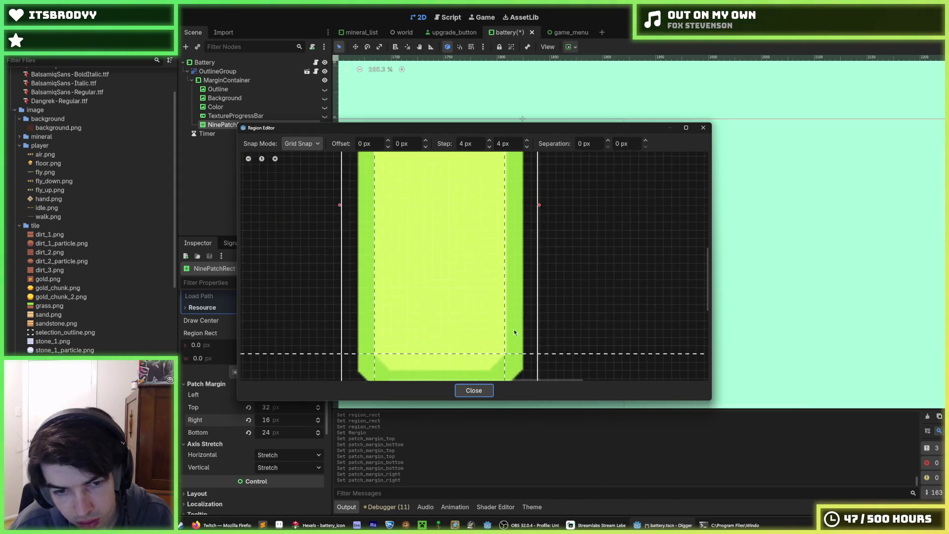
click(703, 128)
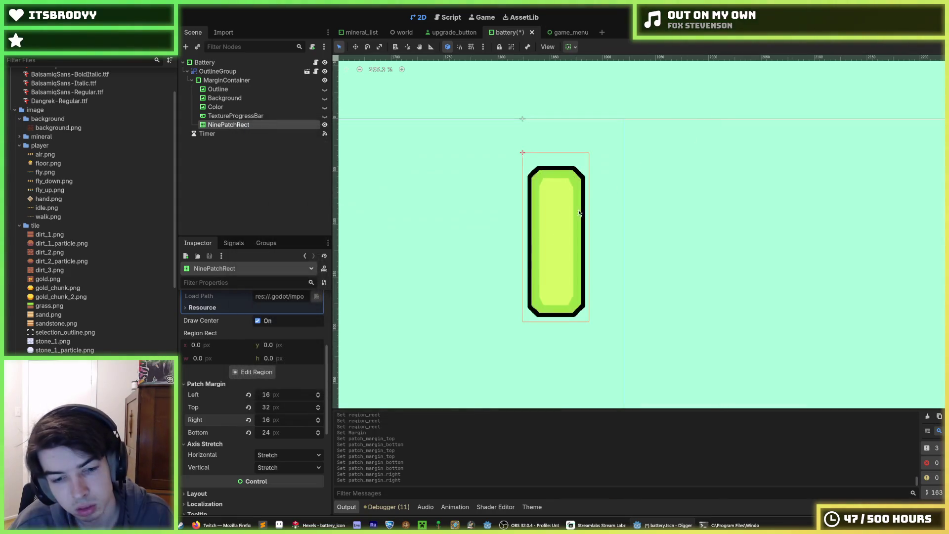
key(ctrl+s)
click(279, 525)
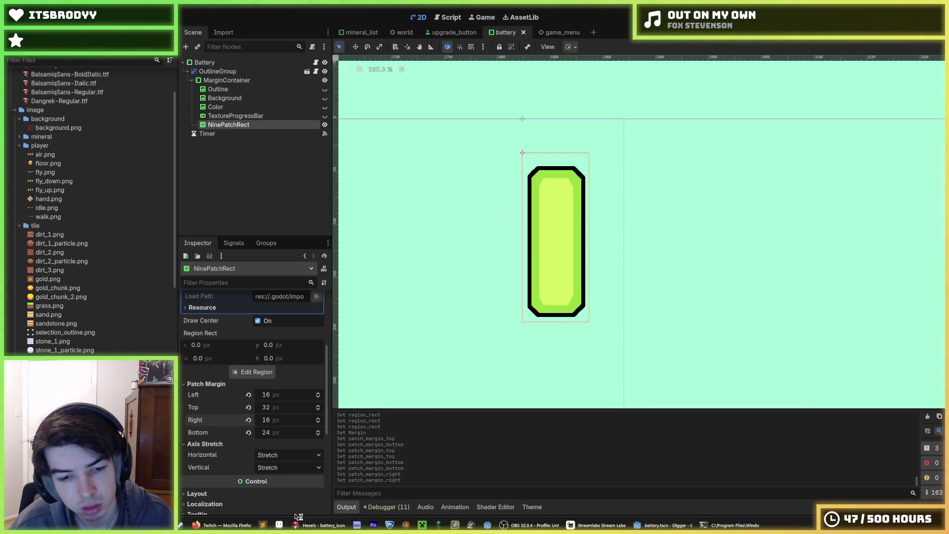
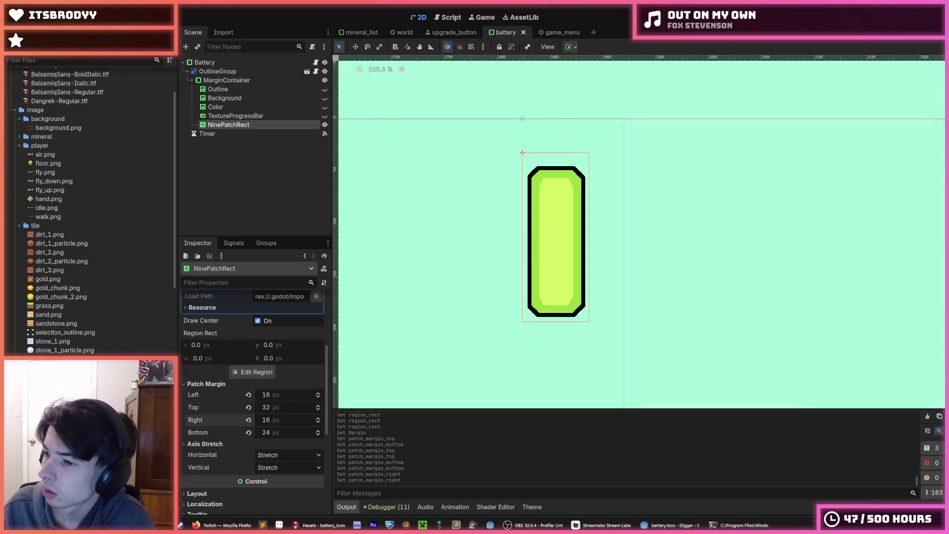
Step: Nudge the fill's texture region x offset, then reset it back to 0
scroll(571, 289, up, 3)
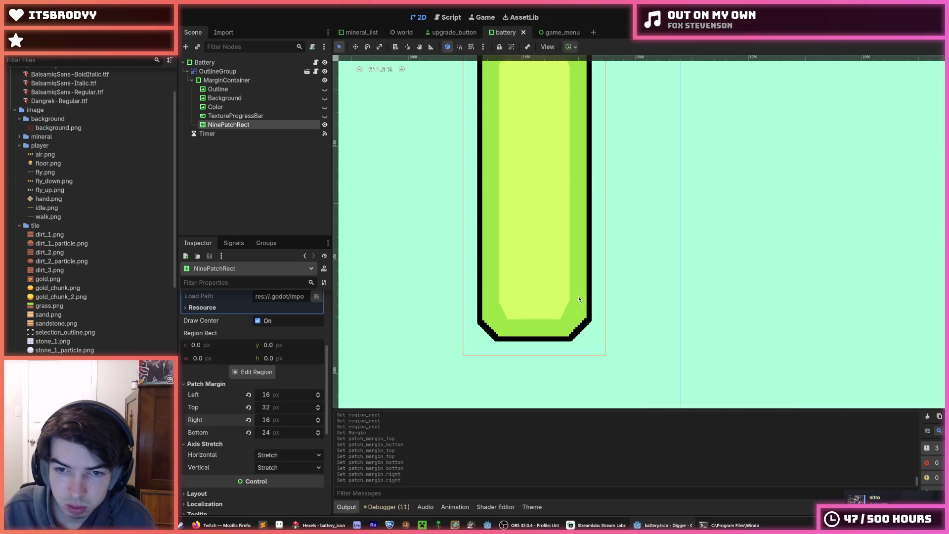
scroll(578, 295, down, 2)
scroll(239, 425, down, 5)
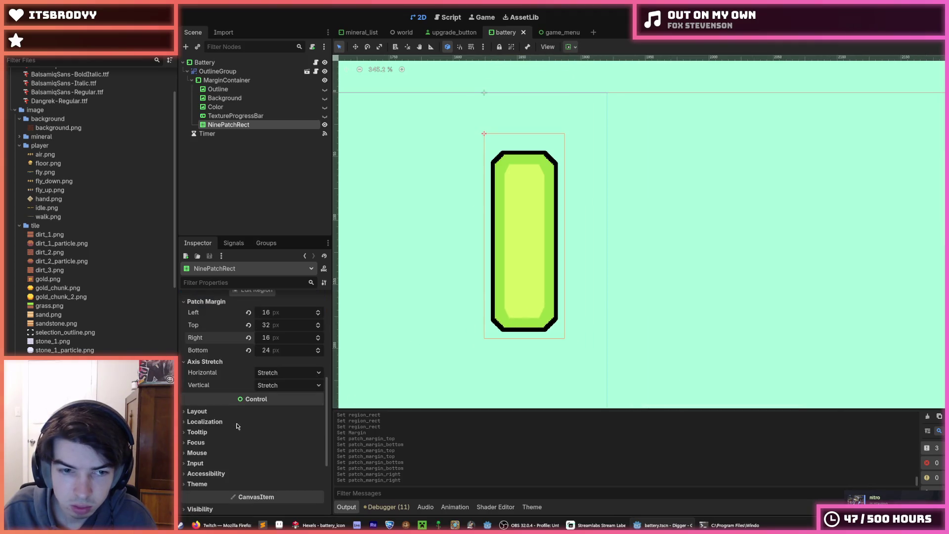
click(217, 329)
click(218, 328)
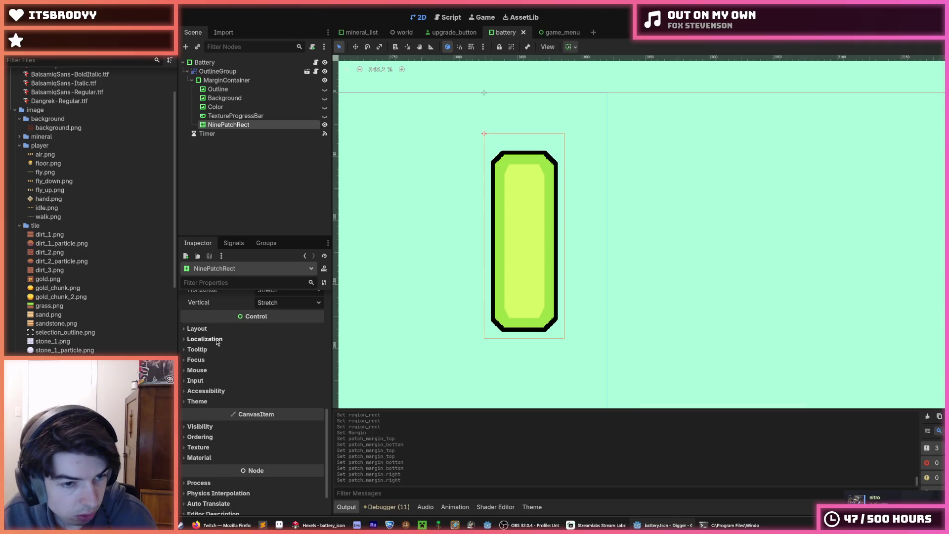
click(218, 339)
click(218, 339)
scroll(217, 391, up, 7)
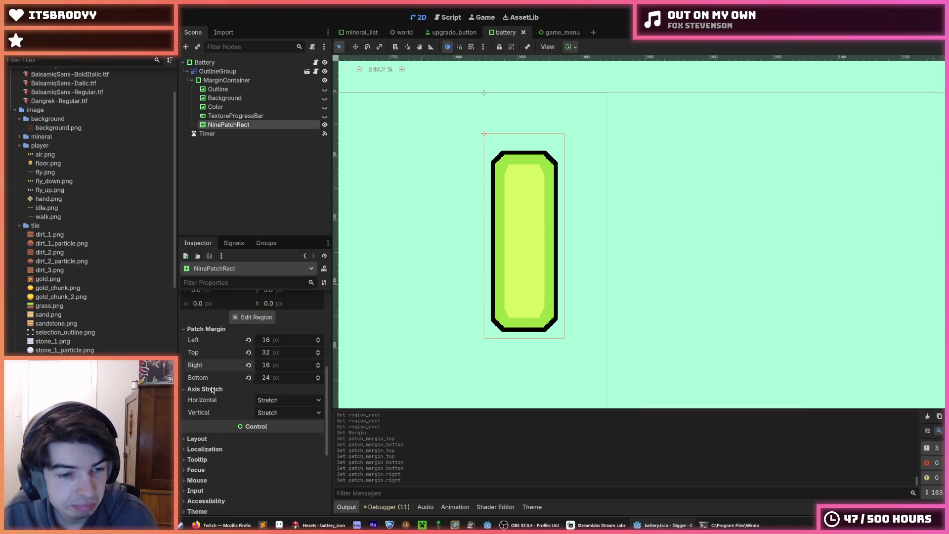
scroll(213, 423, down, 3)
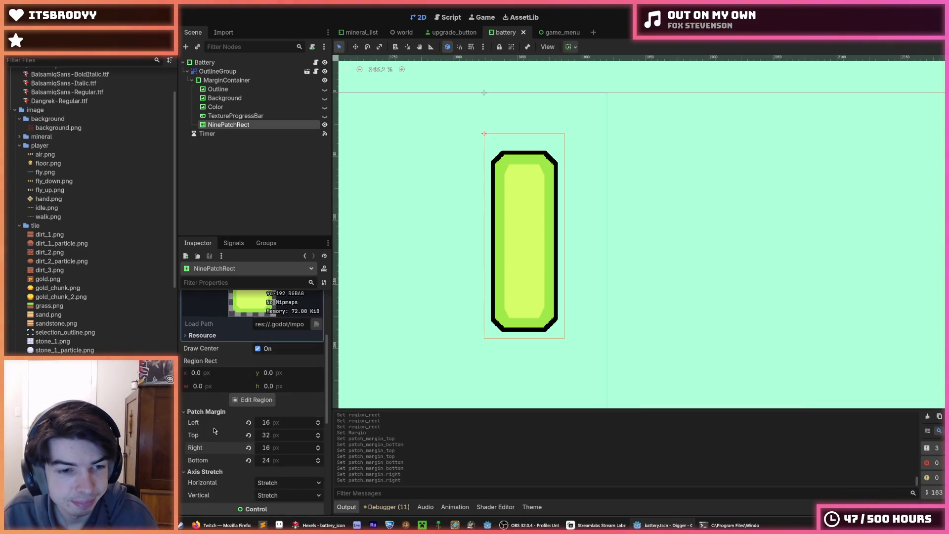
drag(208, 374, 213, 374)
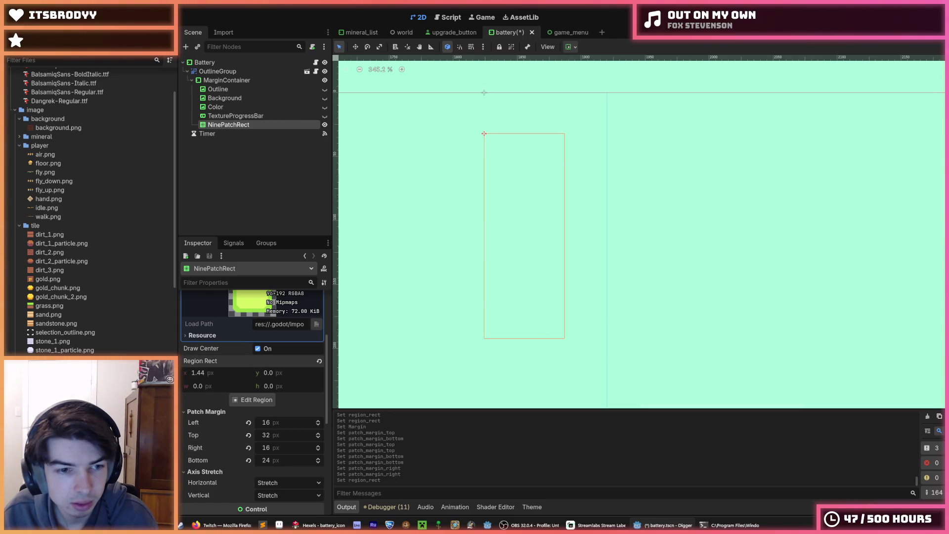
click(319, 362)
key(ctrl+s)
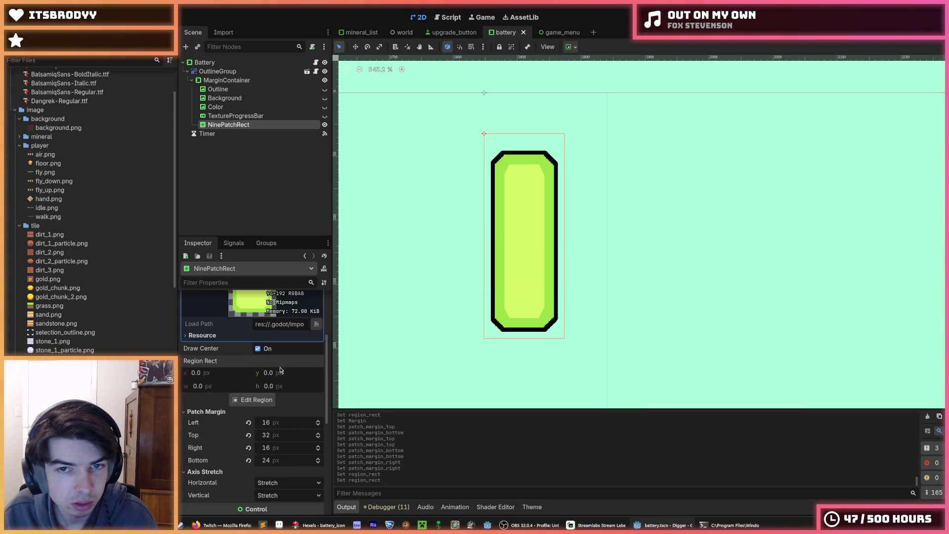
scroll(208, 415, down, 3)
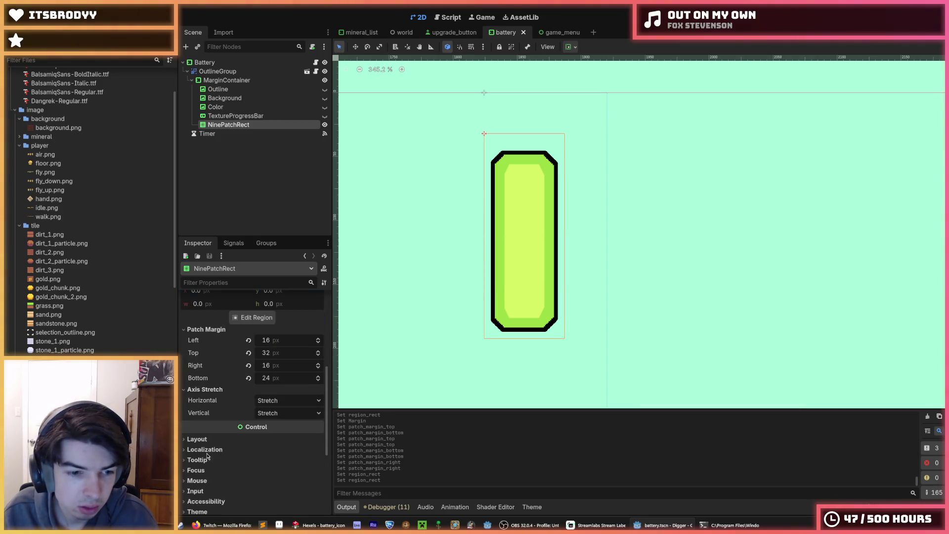
Step: Raise the fill's Custom Minimum Size to about 158.47 × 247.38 px
click(210, 442)
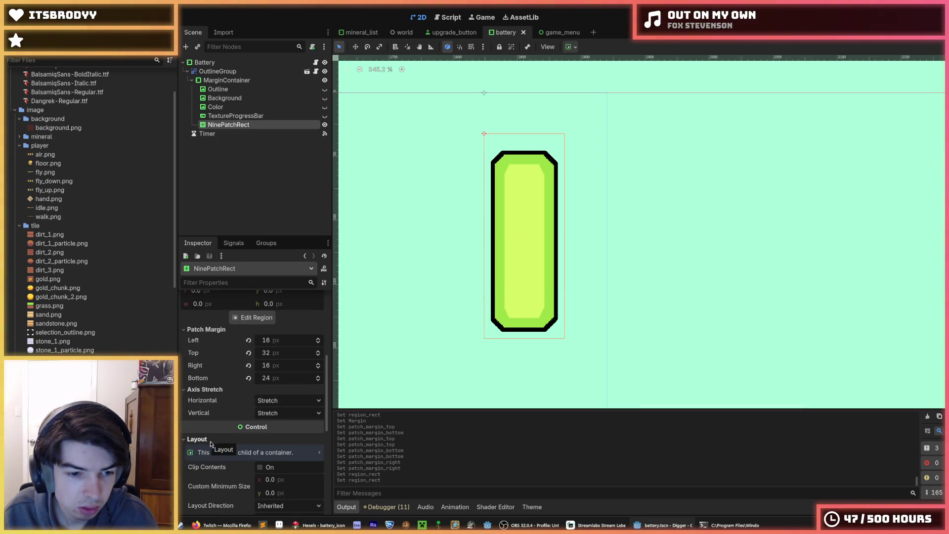
scroll(210, 443, down, 2)
drag(285, 424, 356, 424)
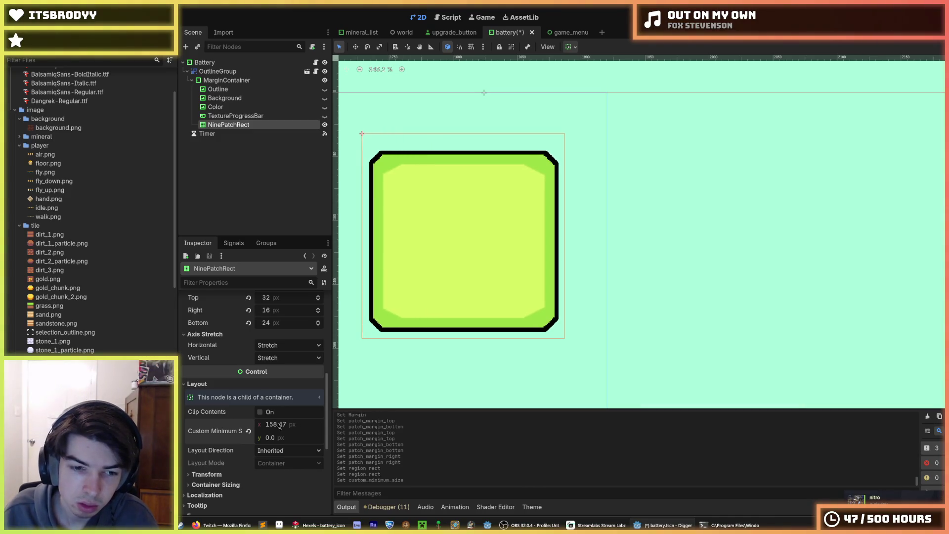
drag(285, 438, 366, 437)
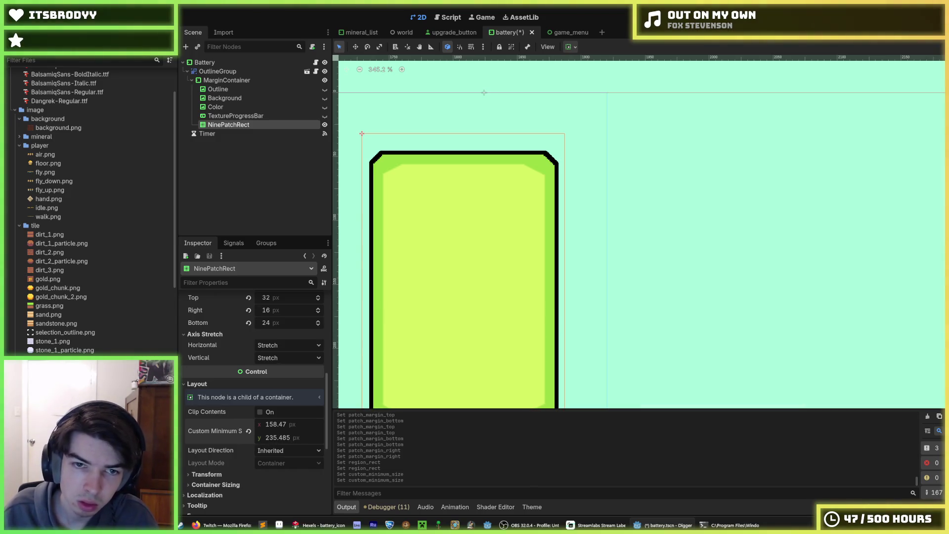
scroll(265, 371, down, 1)
scroll(366, 335, down, 4)
scroll(434, 250, up, 3)
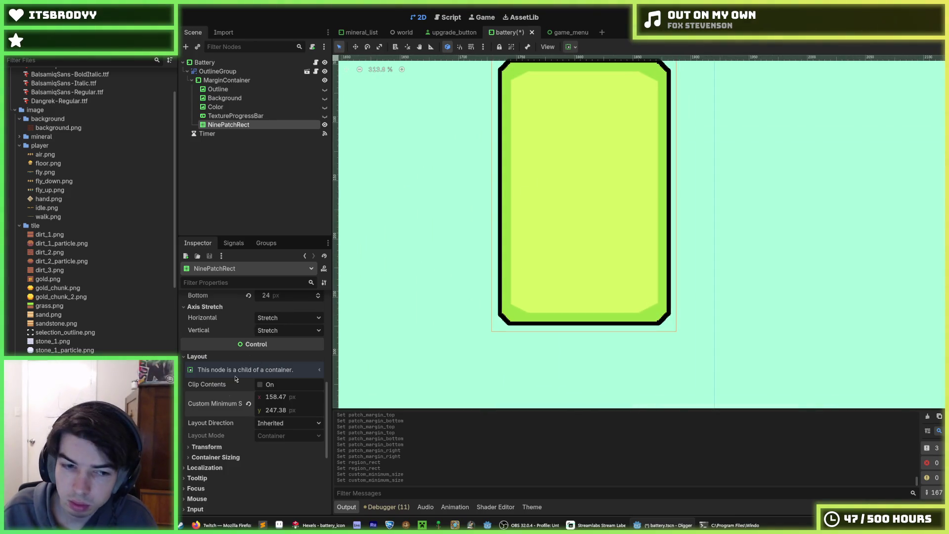
Step: Review the fill's layout direction, transform and container sizing options
click(271, 423)
click(270, 435)
scroll(235, 428, down, 2)
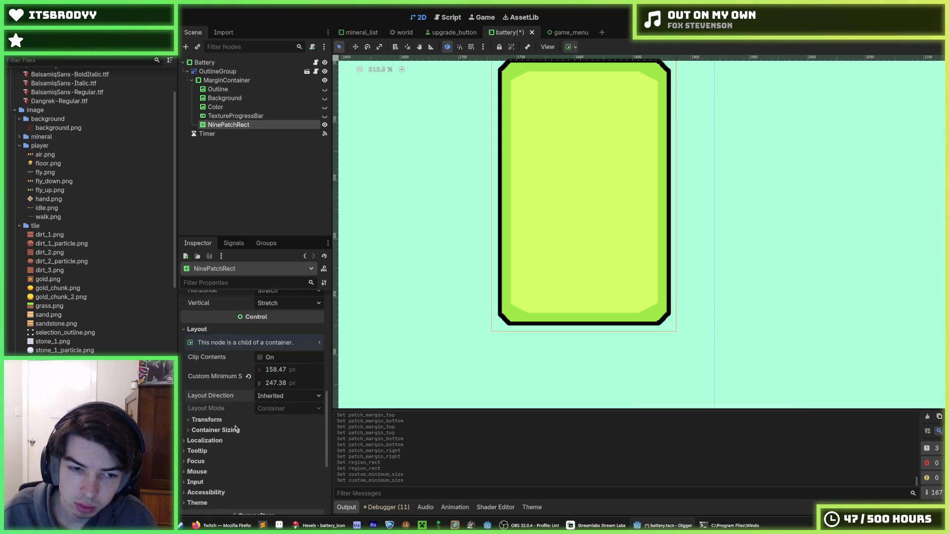
click(236, 419)
click(236, 419)
click(236, 429)
click(236, 429)
scroll(241, 434, up, 4)
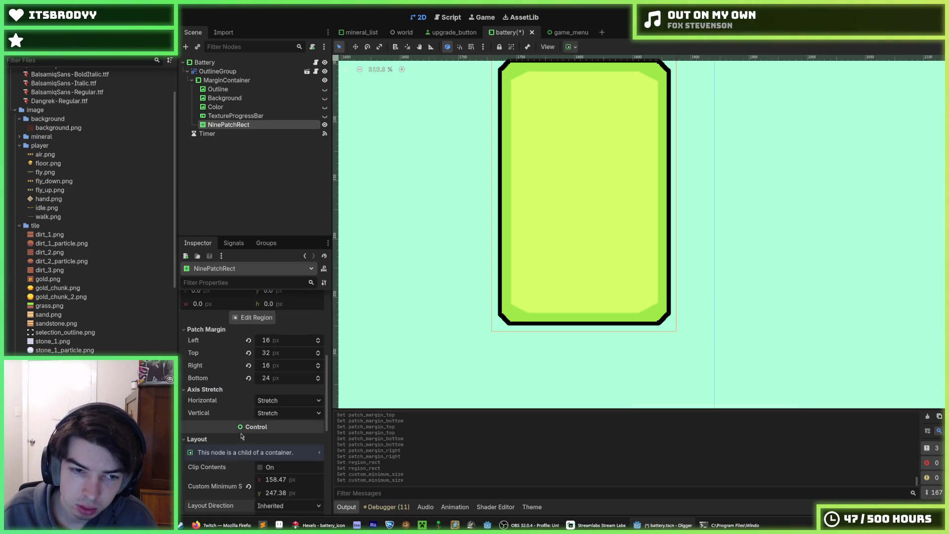
Step: Try horizontal axis stretch Tile and Tile Fit, then return it to Stretch
click(276, 400)
click(277, 421)
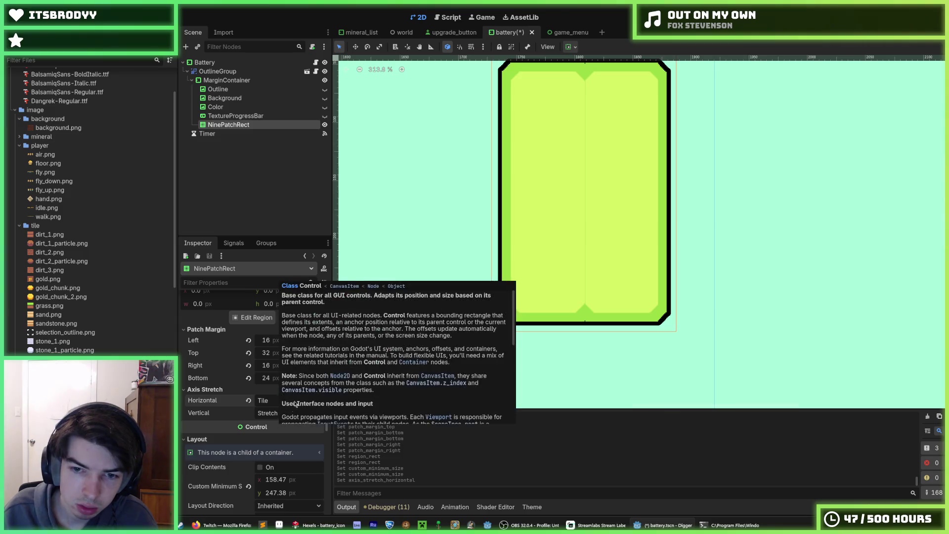
click(261, 401)
click(276, 433)
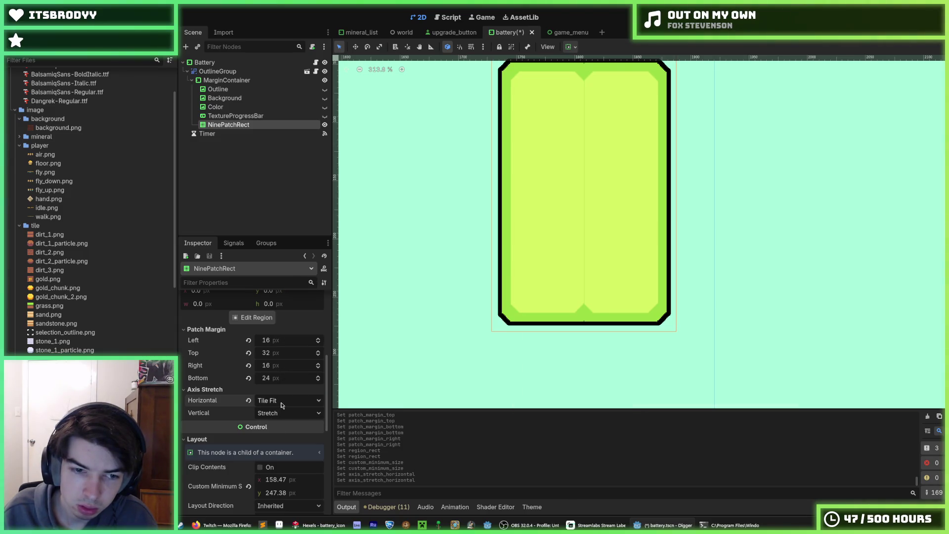
click(282, 403)
click(277, 411)
scroll(236, 371, up, 3)
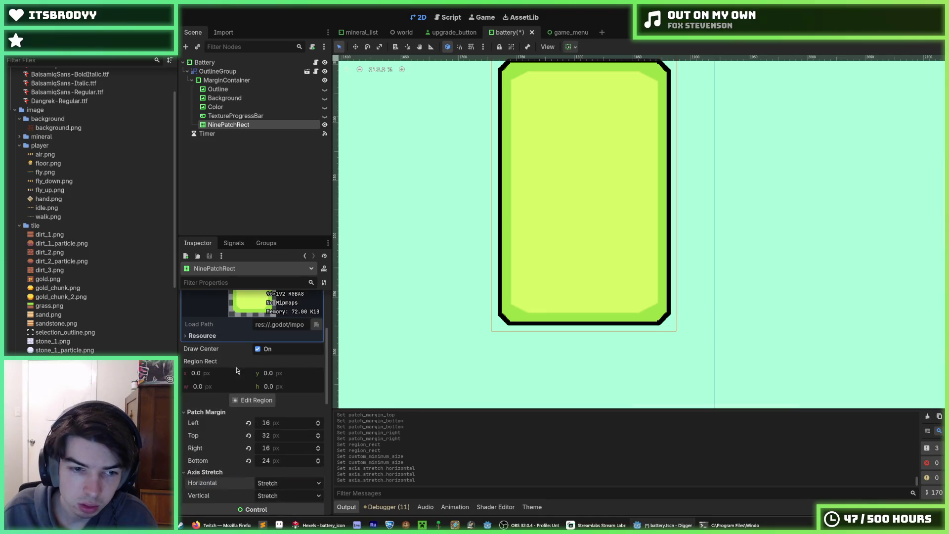
click(247, 400)
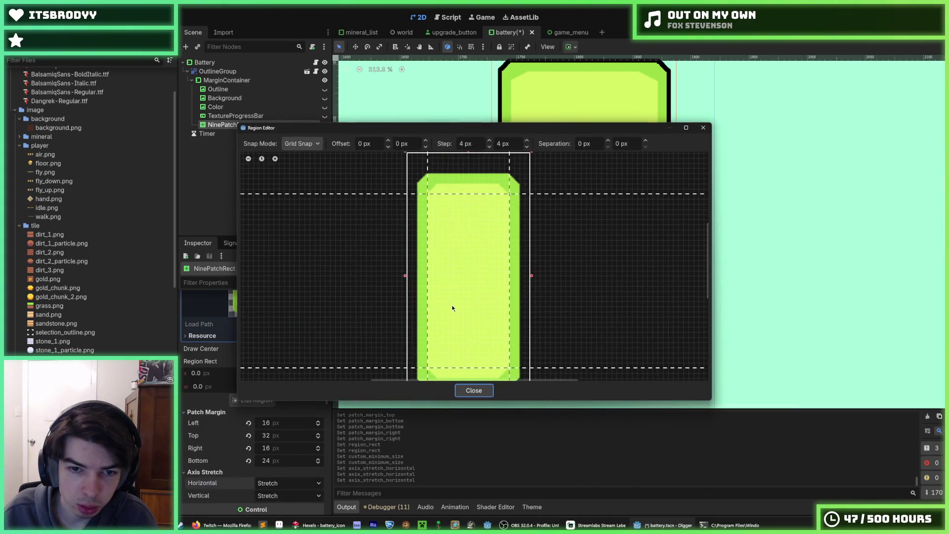
Step: Set the fill's left and right patch margins to 24 px
scroll(430, 282, up, 1)
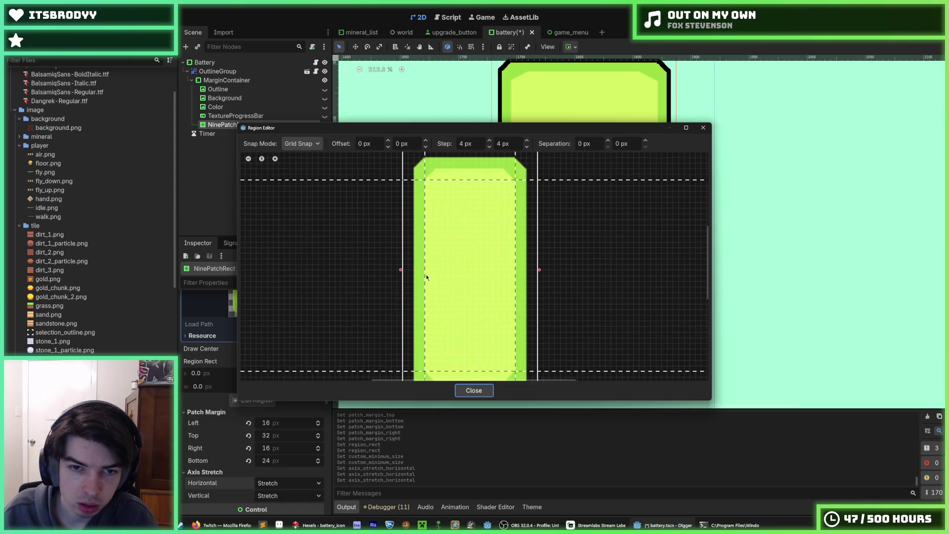
scroll(427, 278, up, 2)
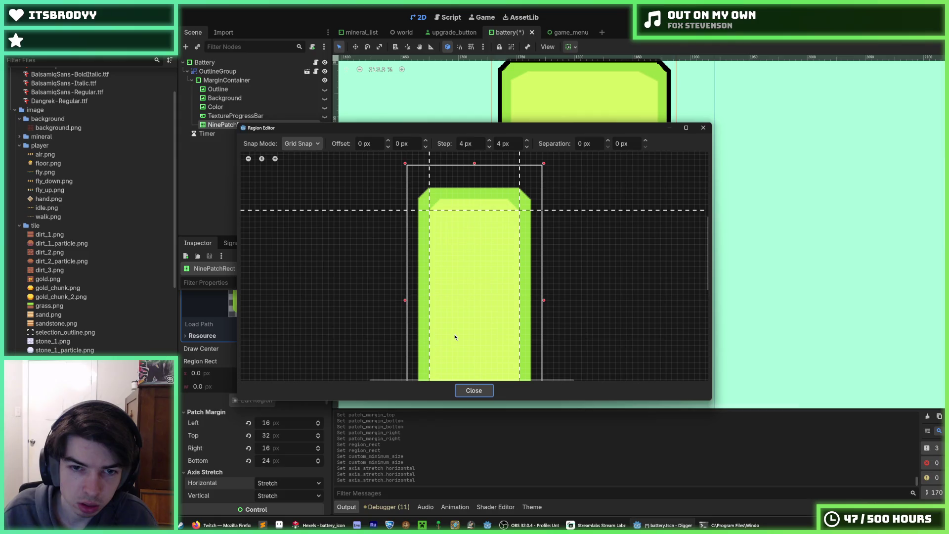
click(473, 390)
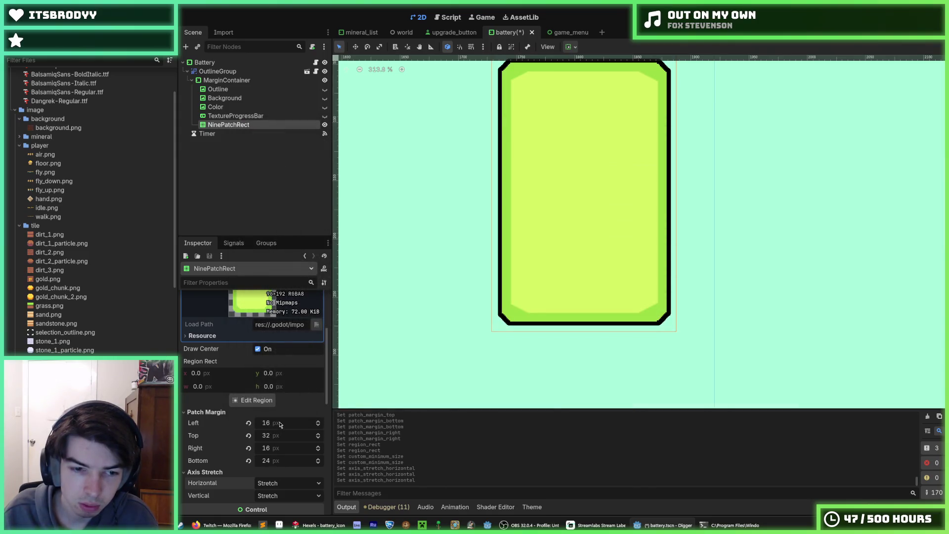
click(280, 423)
text(+)
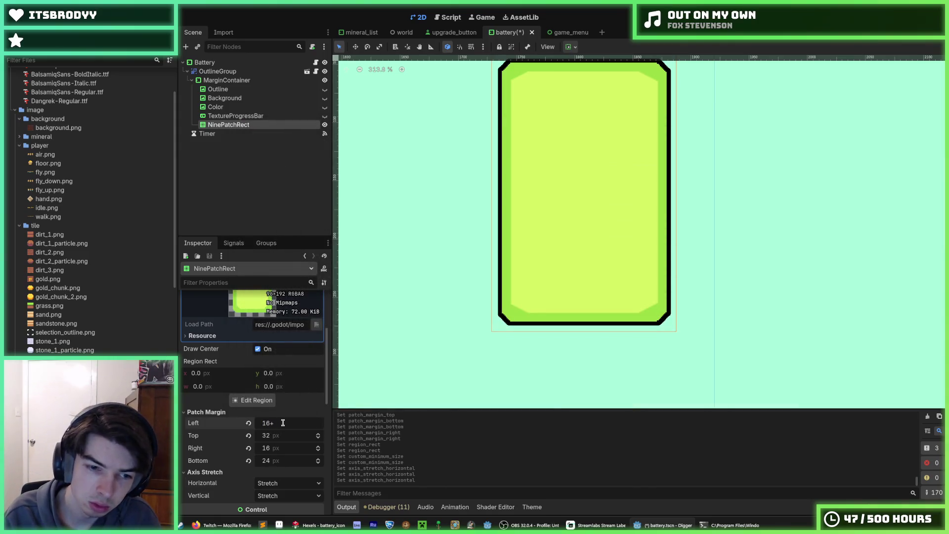
text(16)
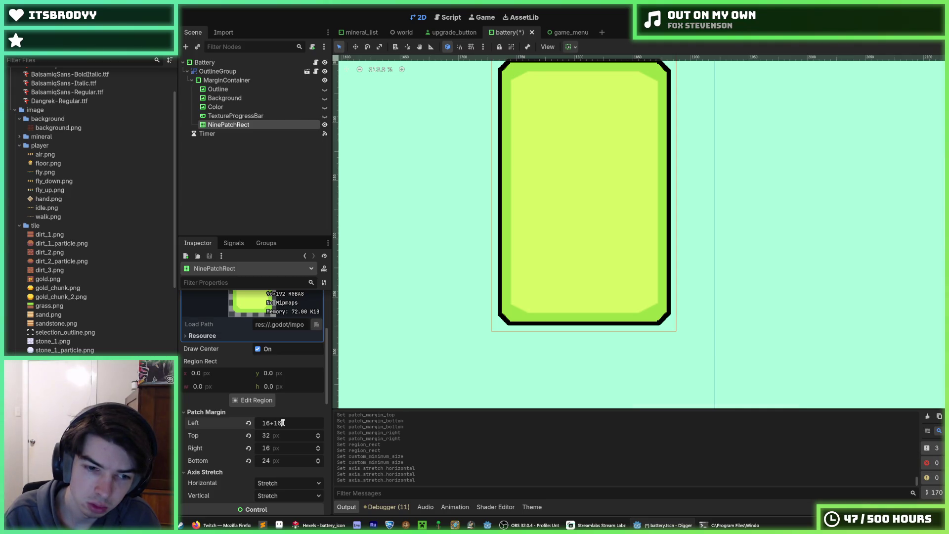
key(BackSpace)
key(BackSpace)
text(8)
key(Tab)
key(Tab)
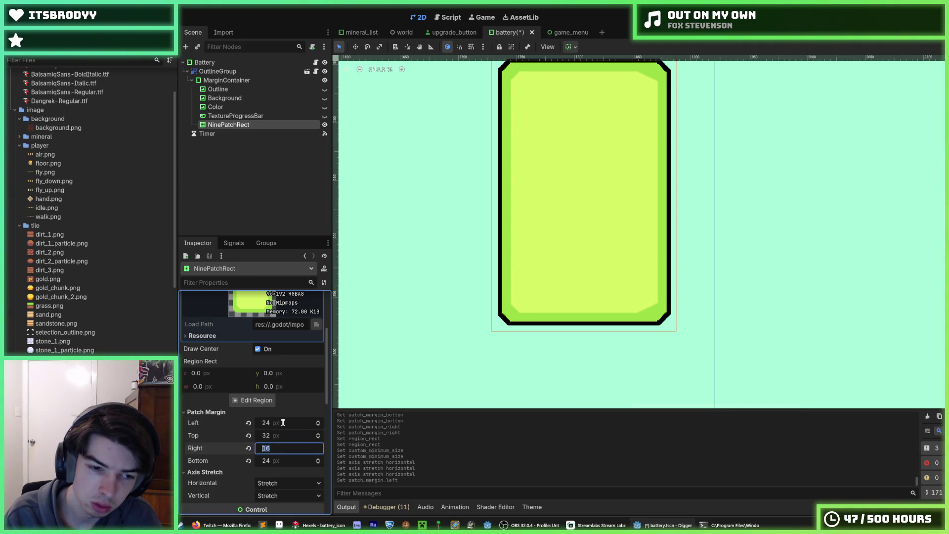
key(End)
text(+8)
key(Return)
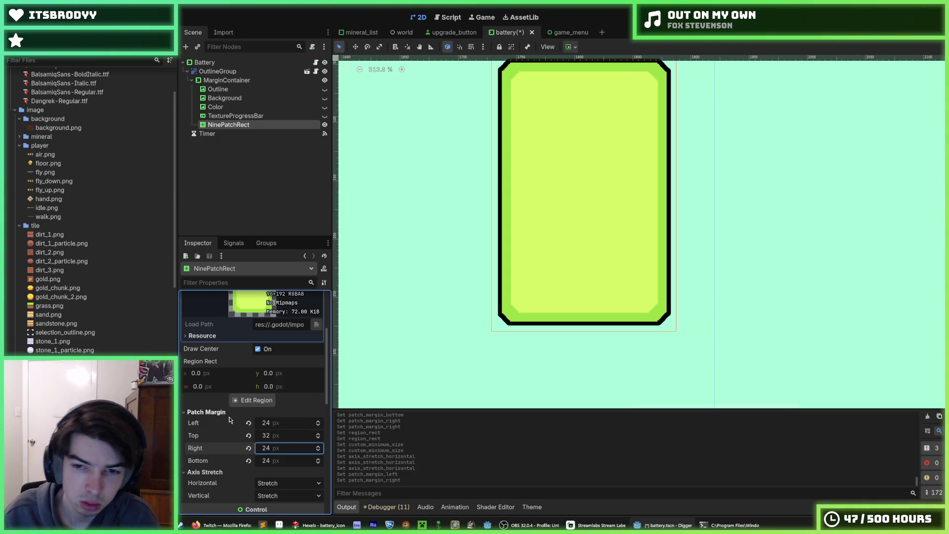
Step: Save the battery scene and recheck the patch guides in the region preview
key(ctrl+s)
click(252, 399)
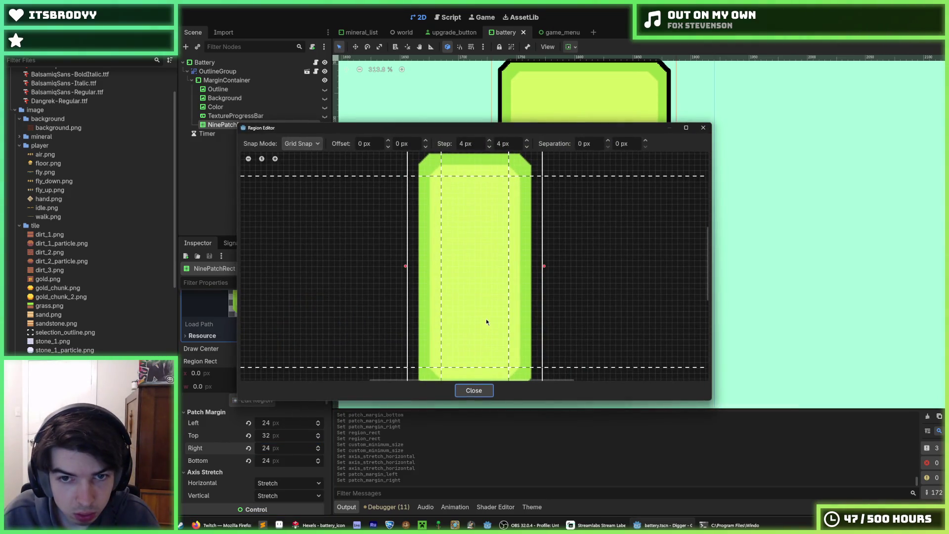
click(473, 389)
scroll(570, 350, down, 4)
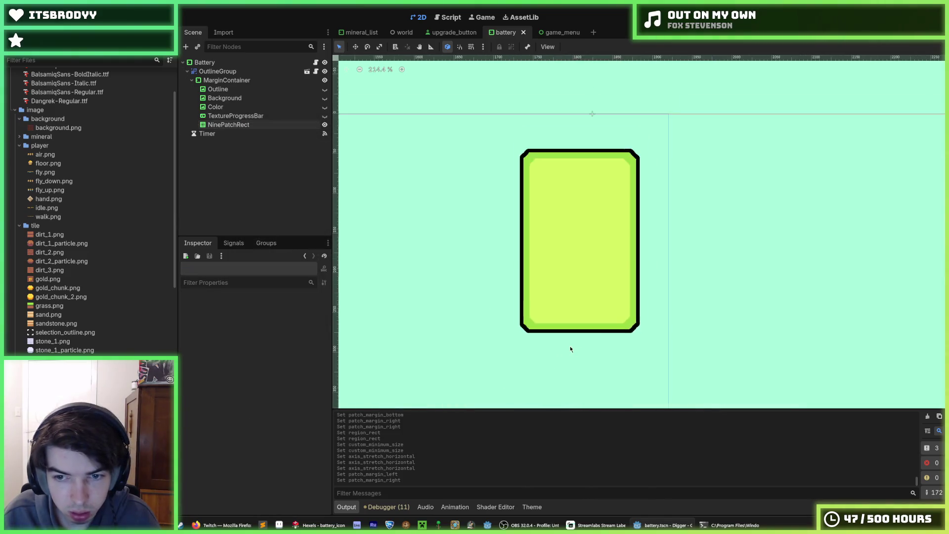
Step: Toggle the TextureProgressBar's visibility and select the NinePatchRect
scroll(570, 349, down, 1)
scroll(593, 341, up, 1)
scroll(607, 338, down, 3)
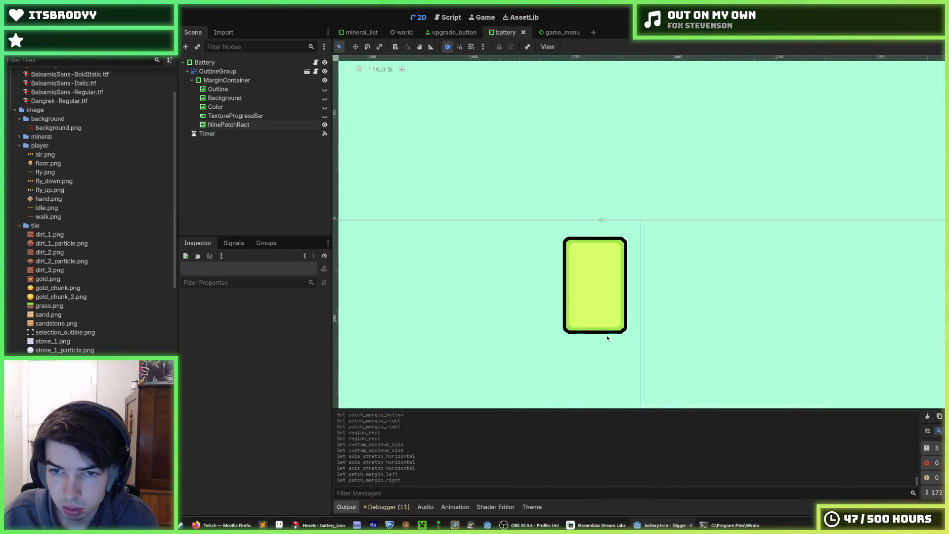
scroll(607, 338, down, 2)
scroll(546, 331, up, 2)
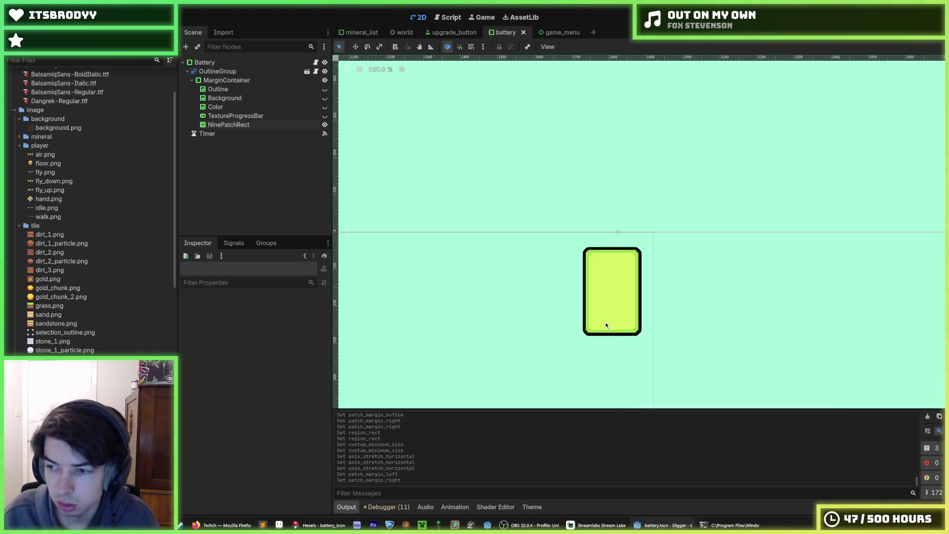
click(324, 116)
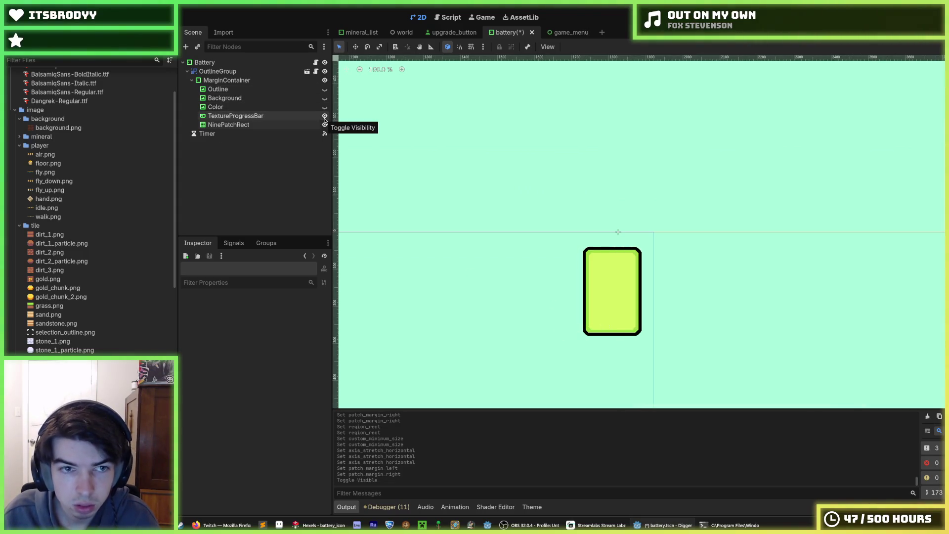
click(325, 116)
click(325, 116)
click(325, 117)
click(229, 125)
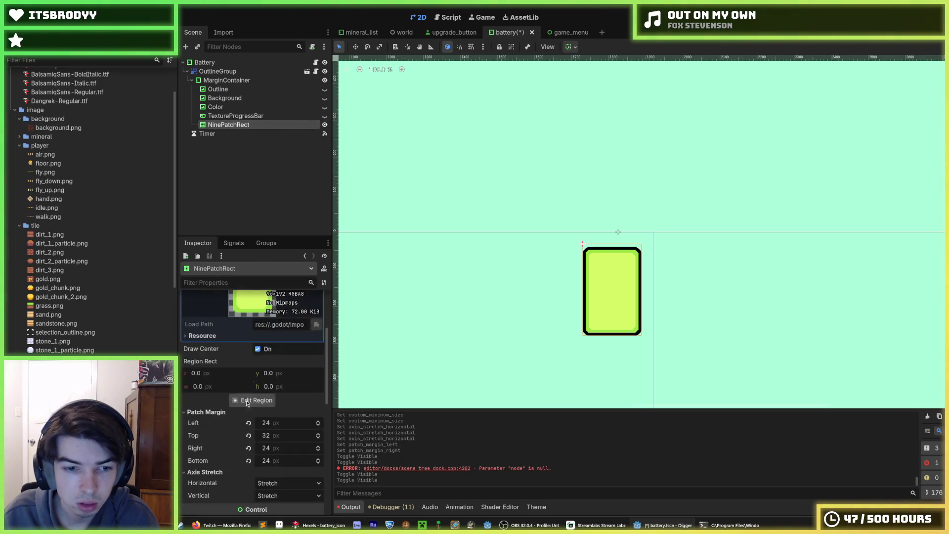
Step: Set the NinePatchRect's minimum size to 96 × 192 and show the TextureProgressBar again
scroll(247, 403, down, 5)
click(295, 343)
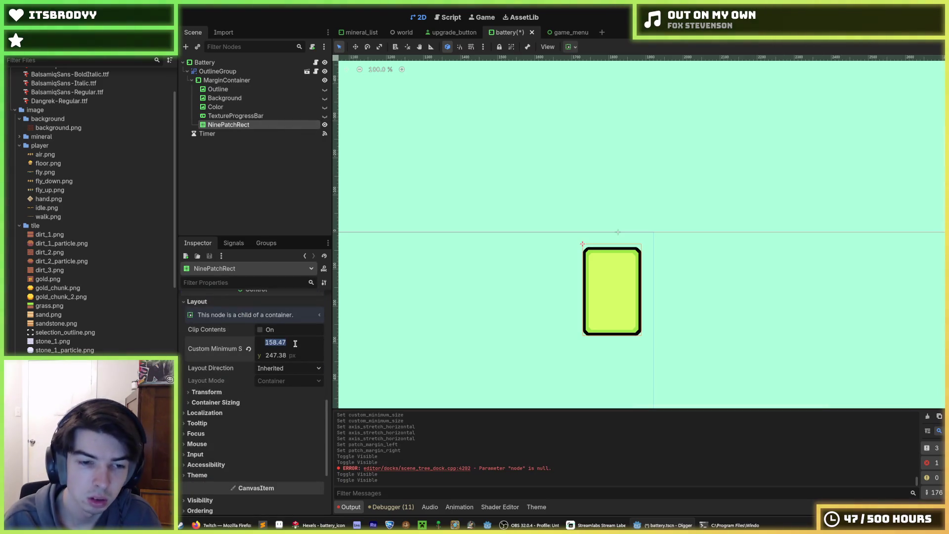
text(96)
key(Tab)
text(96)
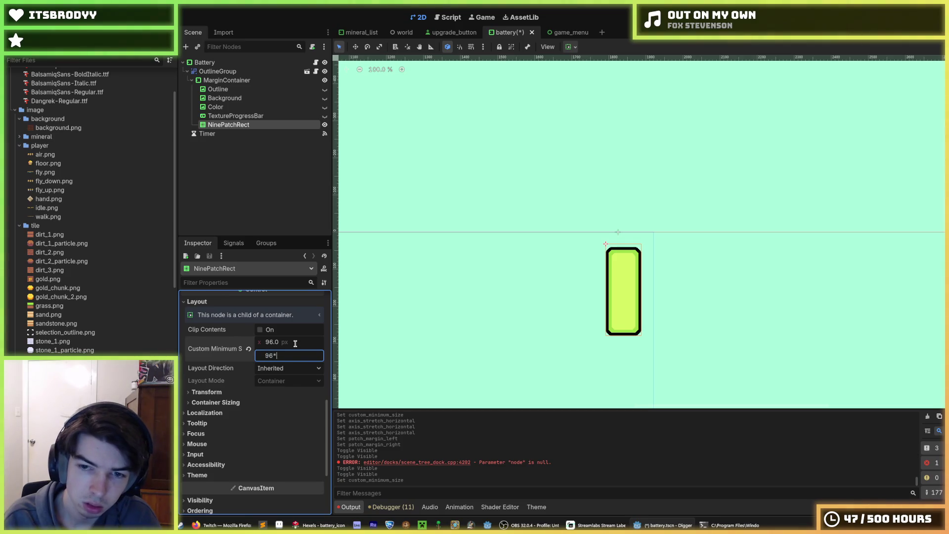
text(2)
key(Return)
scroll(654, 367, up, 6)
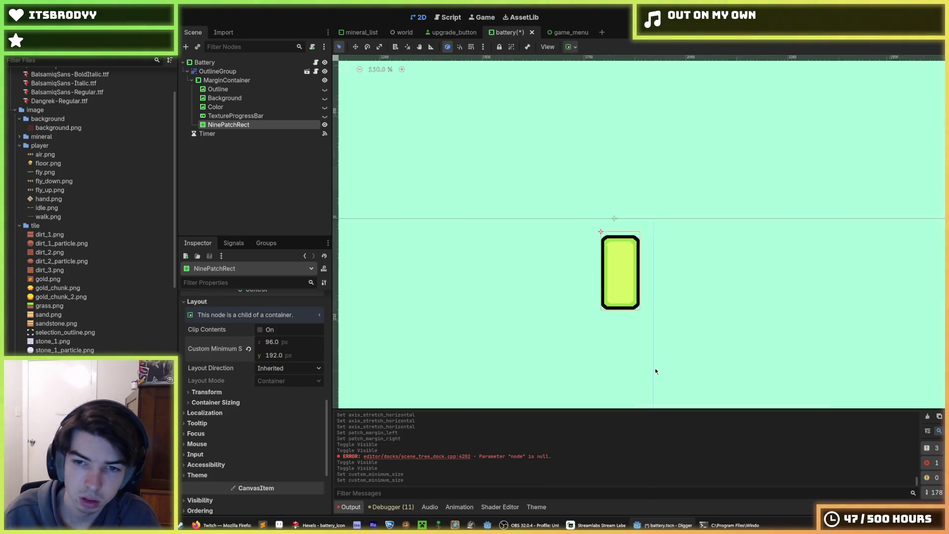
click(325, 118)
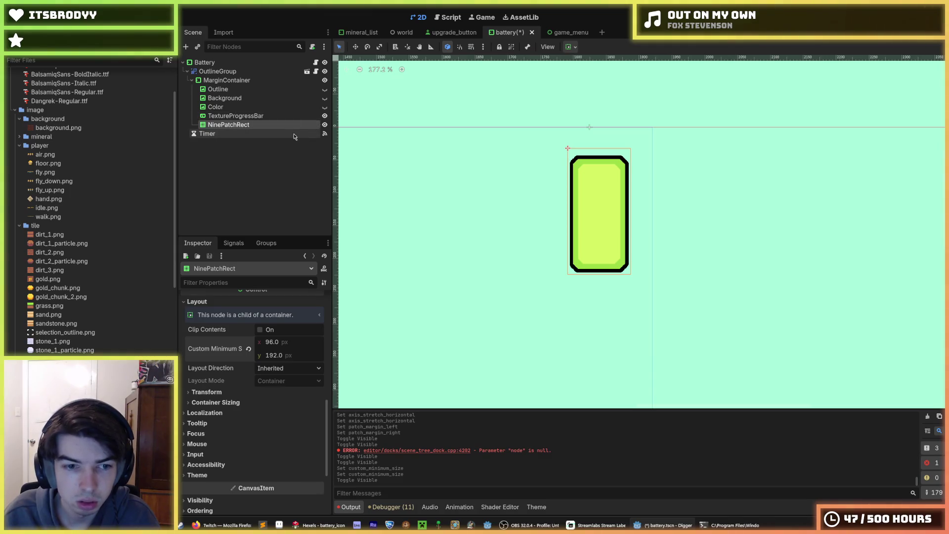
Step: Move NinePatchRect above TextureProgressBar, clear its progress texture, and use battery_background.png as under texture
drag(267, 126, 256, 111)
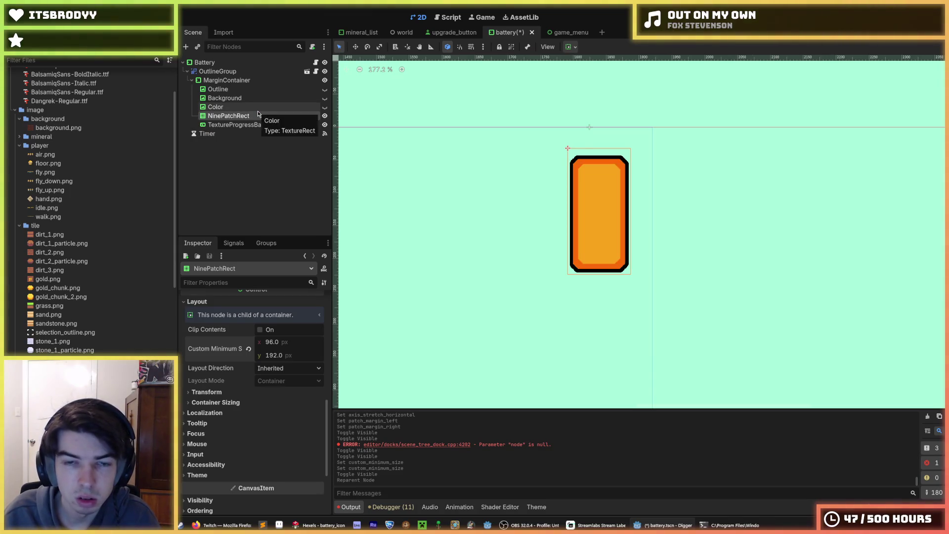
scroll(222, 386, up, 5)
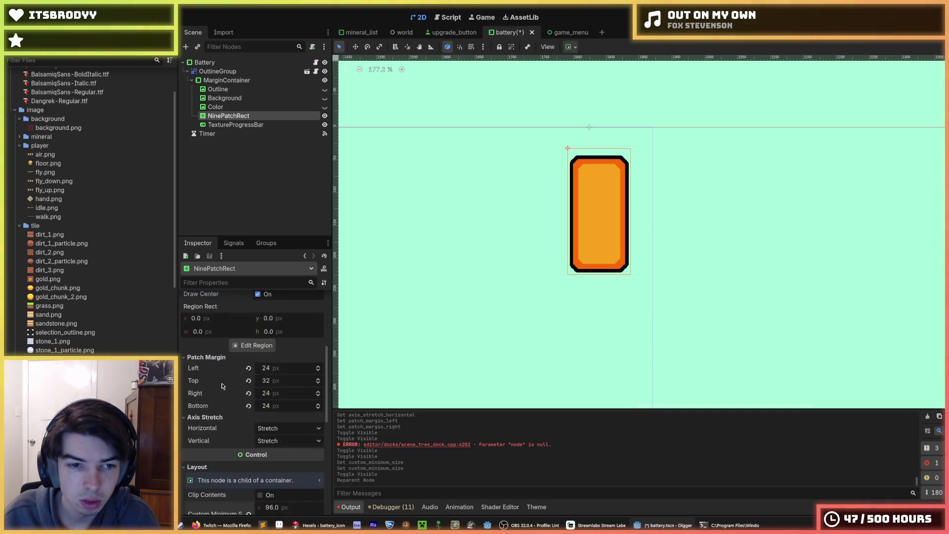
scroll(222, 386, up, 5)
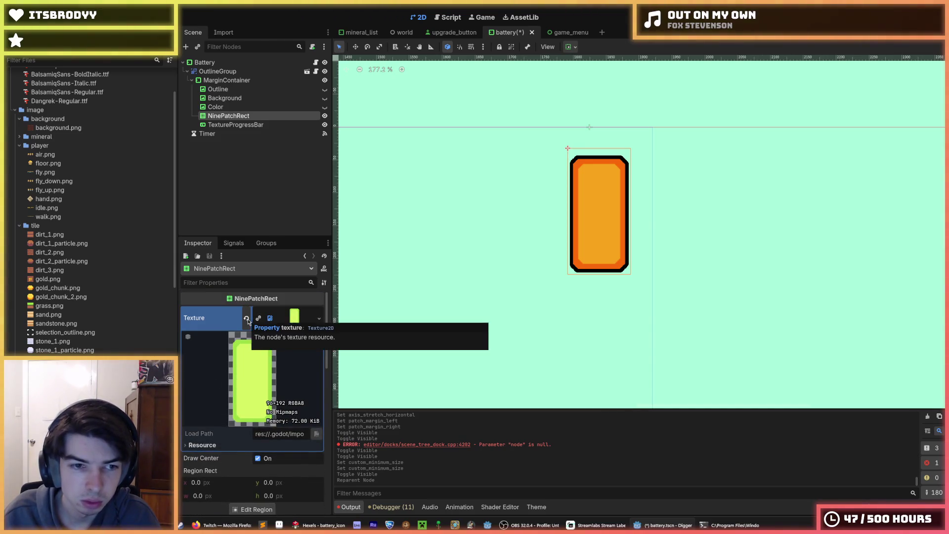
click(242, 124)
scroll(246, 425, down, 2)
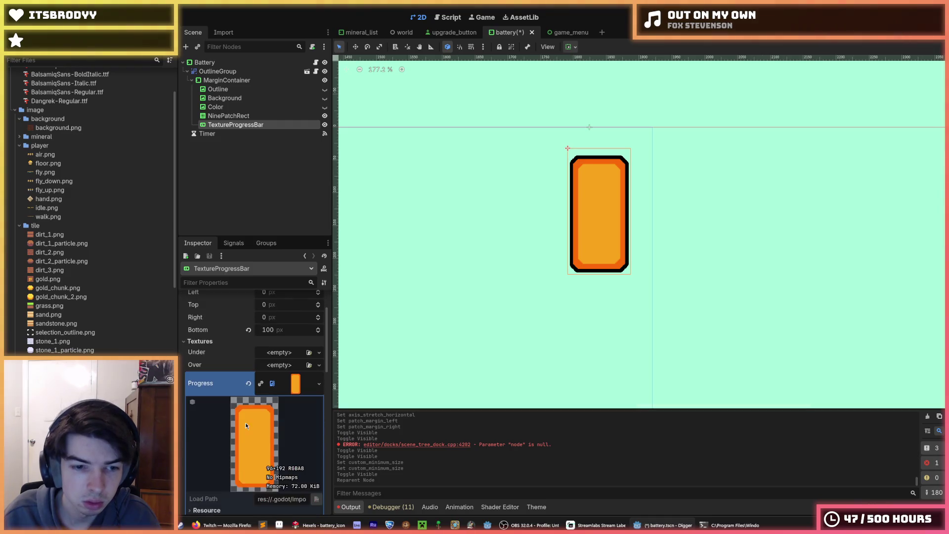
click(248, 383)
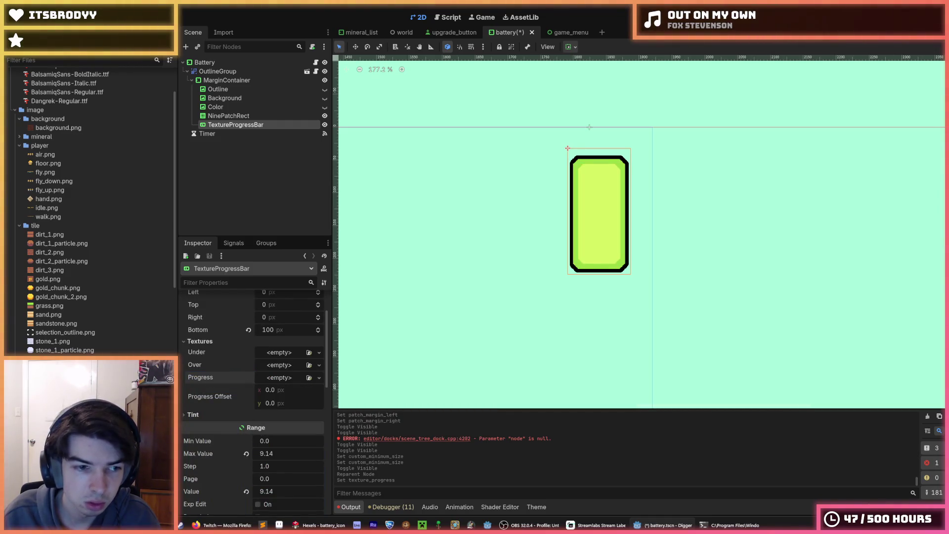
mouse_move(232, 373)
mouse_down()
mouse_move(287, 364)
mouse_move(285, 355)
mouse_up()
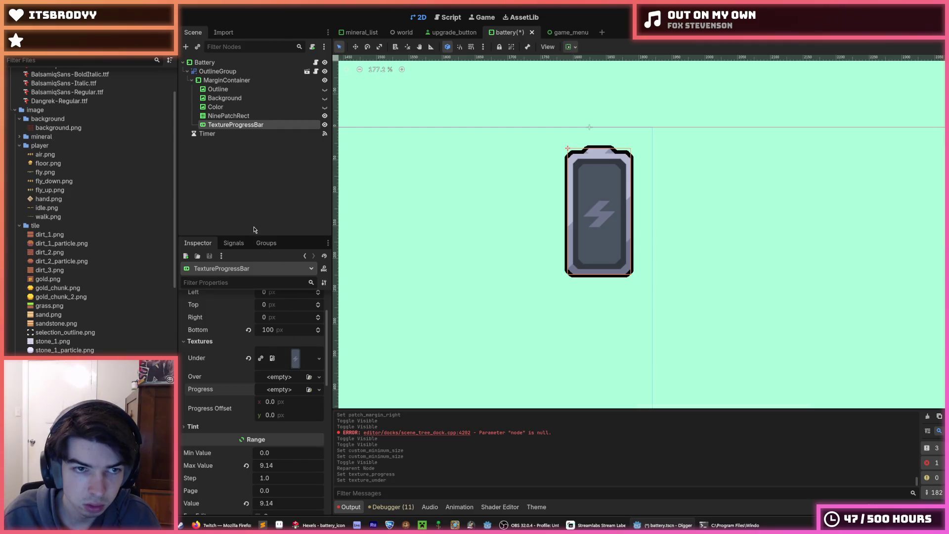
Step: Cancel adding a child node to NinePatchRect, then hide the TextureProgressBar
right_click(232, 117)
click(264, 132)
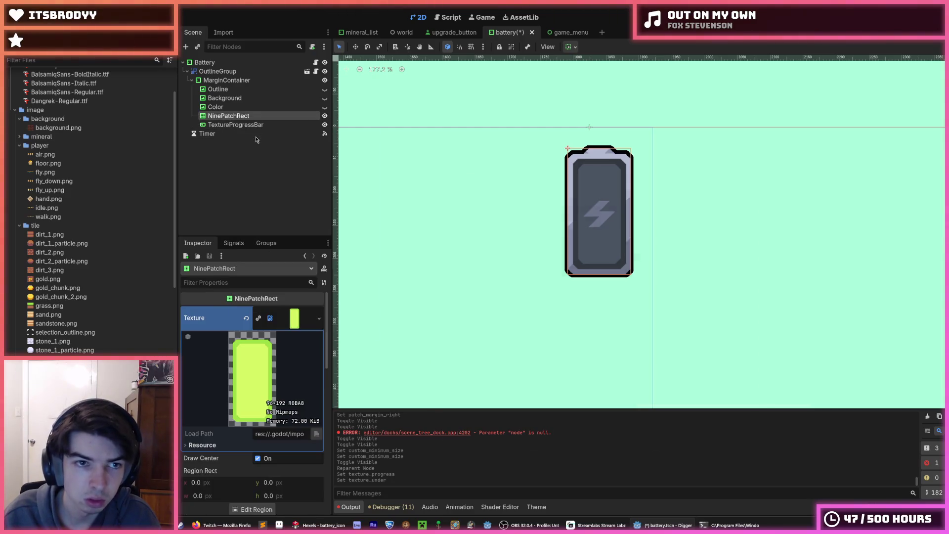
text(text)
key(Escape)
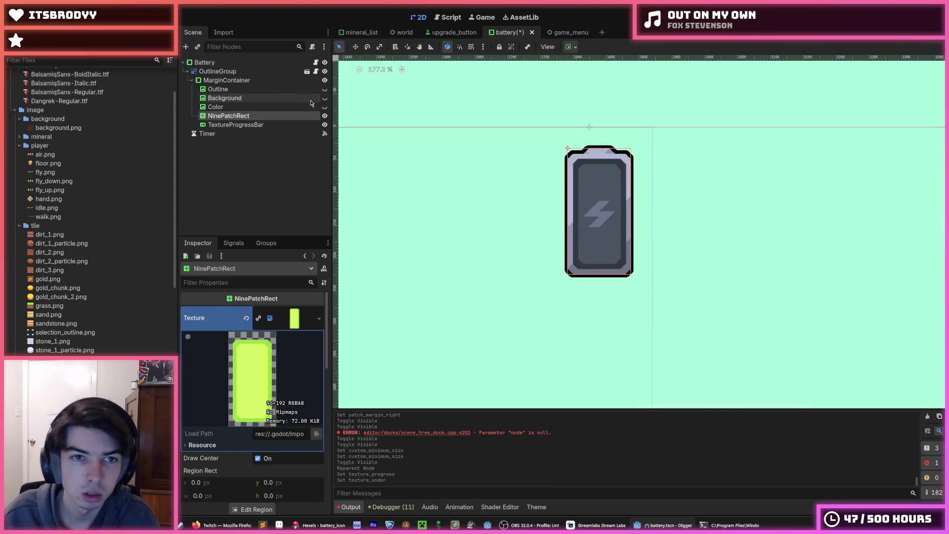
click(324, 126)
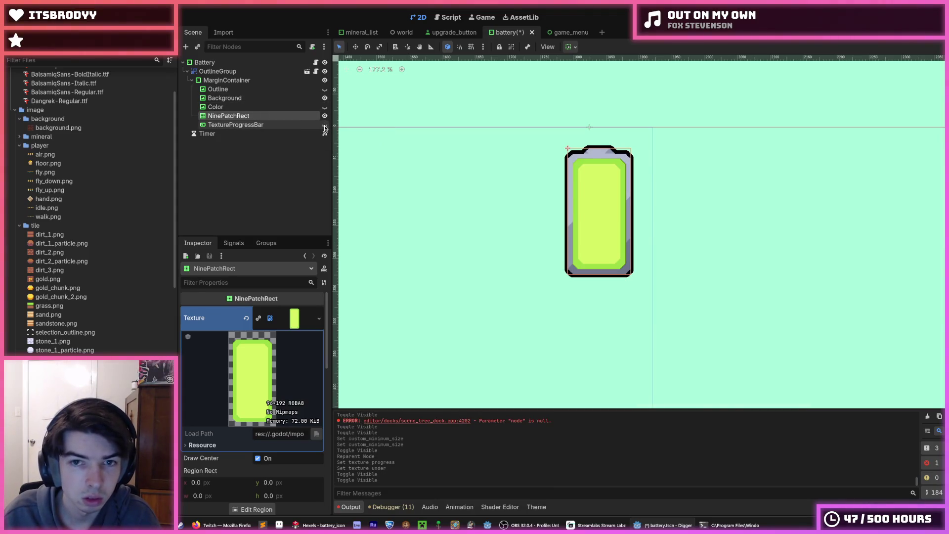
Step: Delete the TextureProgressBar node, save the scene, and inspect the Background and NinePatchRect nodes
click(270, 125)
key(Delete)
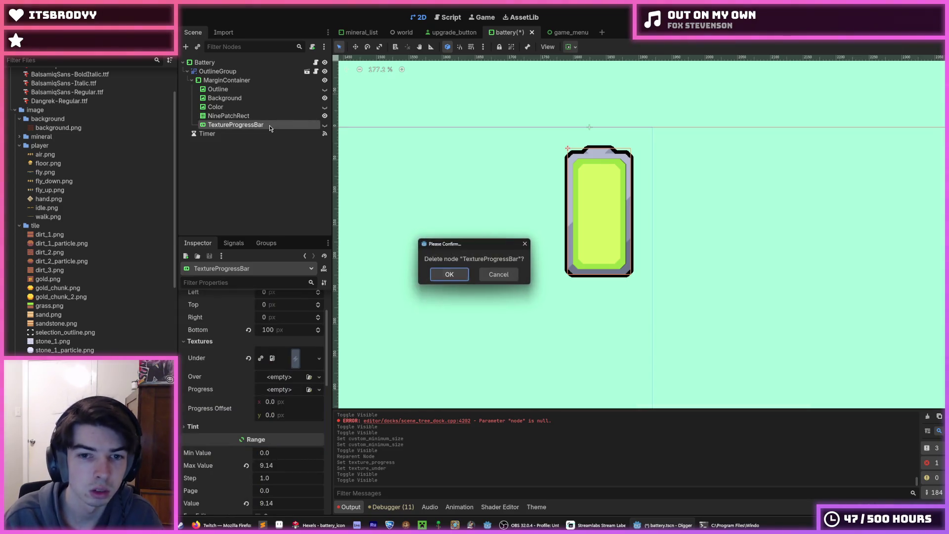
key(Return)
scroll(556, 228, up, 6)
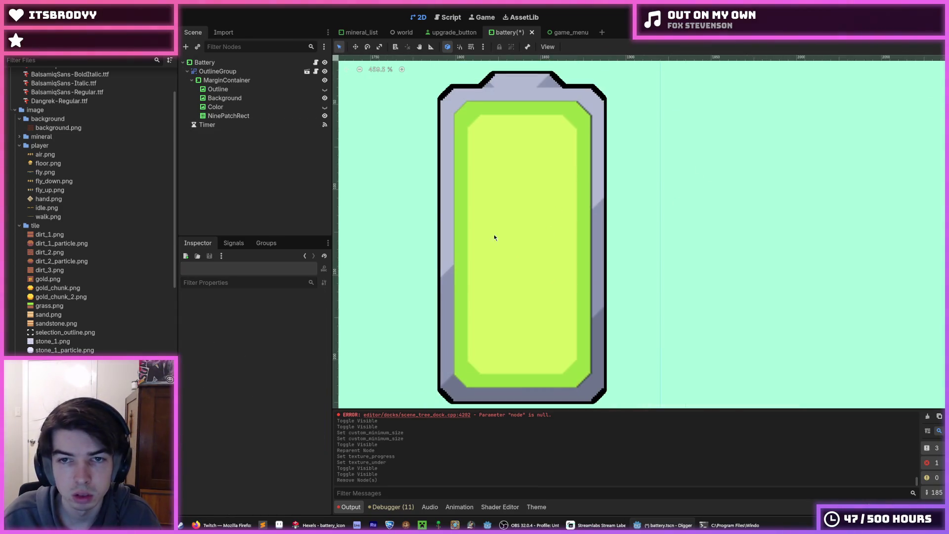
key(ctrl+s)
click(235, 116)
scroll(212, 364, down, 8)
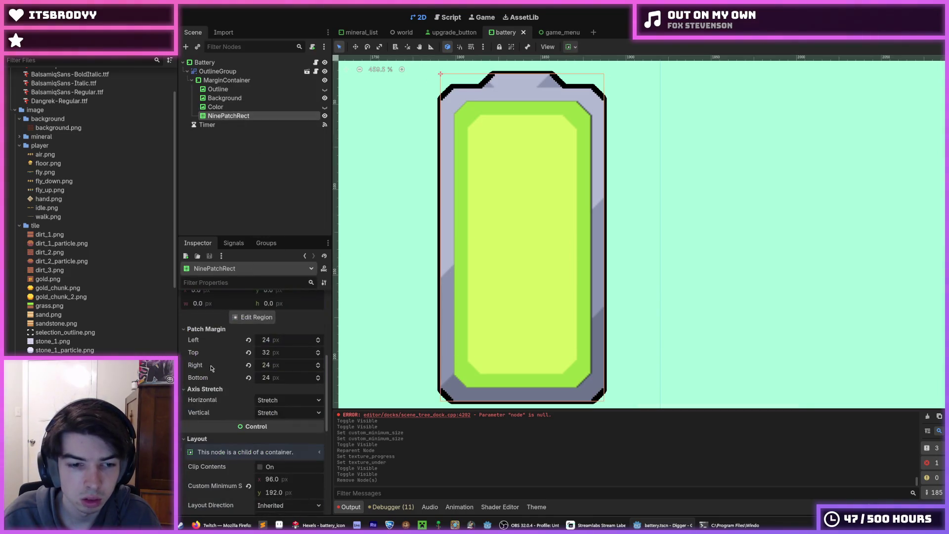
click(236, 99)
scroll(230, 376, down, 4)
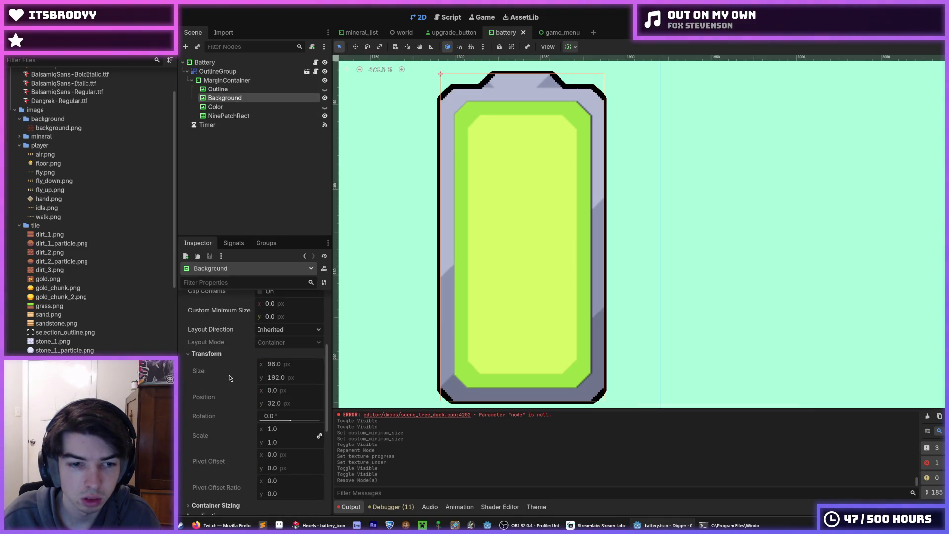
scroll(230, 375, up, 1)
click(236, 116)
Step: Run the scene, move the miner left and dig, then stop the game
key(F6)
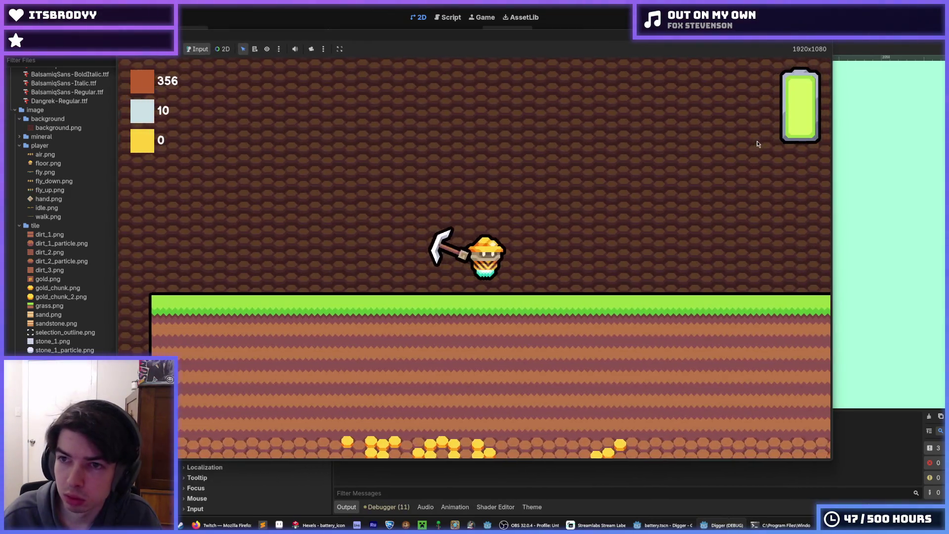
key(Left)
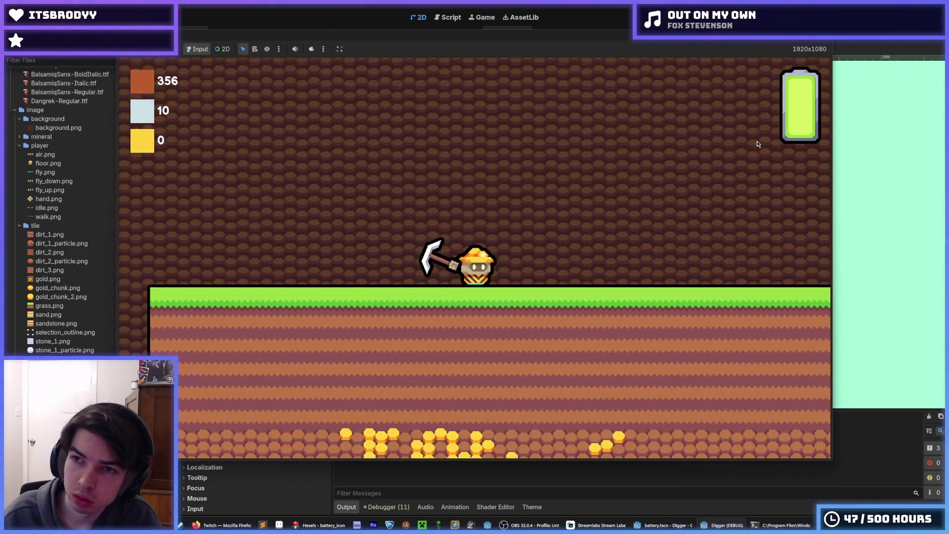
key(Down)
key(F8)
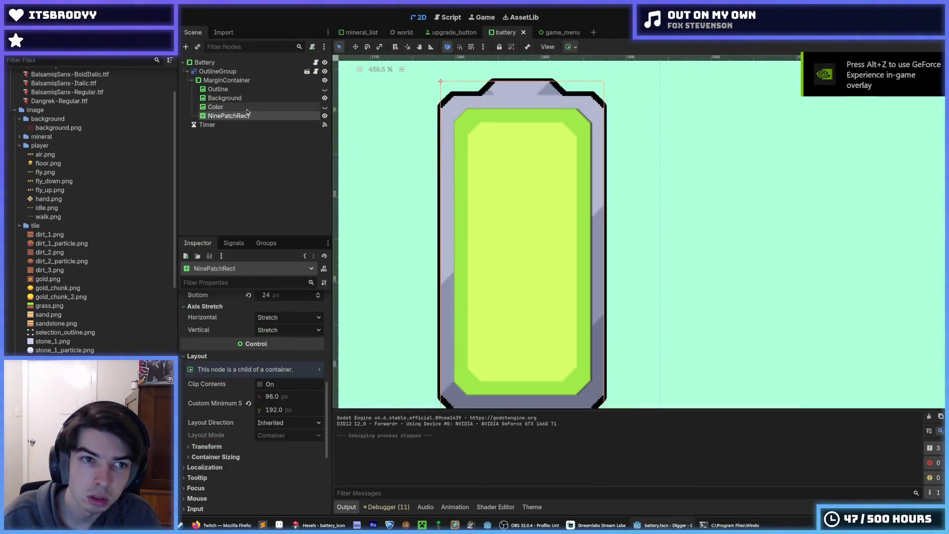
Step: Restore the deleted TextureProgressBar and select it to review its Inspector
click(246, 107)
key(ctrl+s)
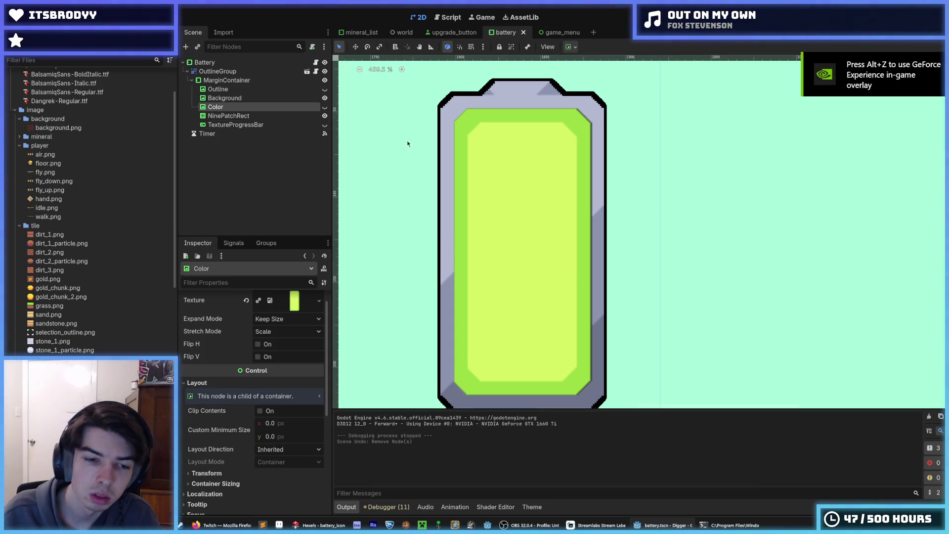
click(236, 125)
scroll(243, 369, down, 5)
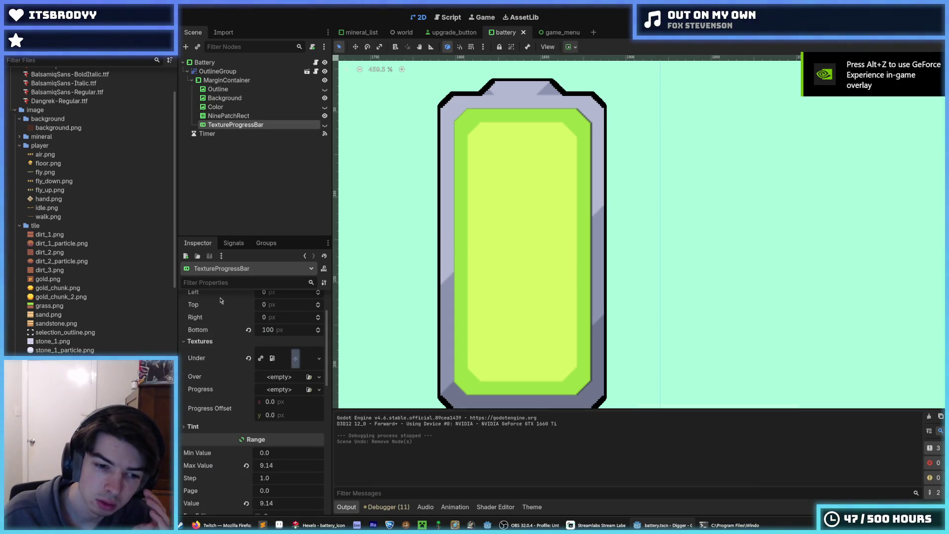
scroll(243, 369, up, 3)
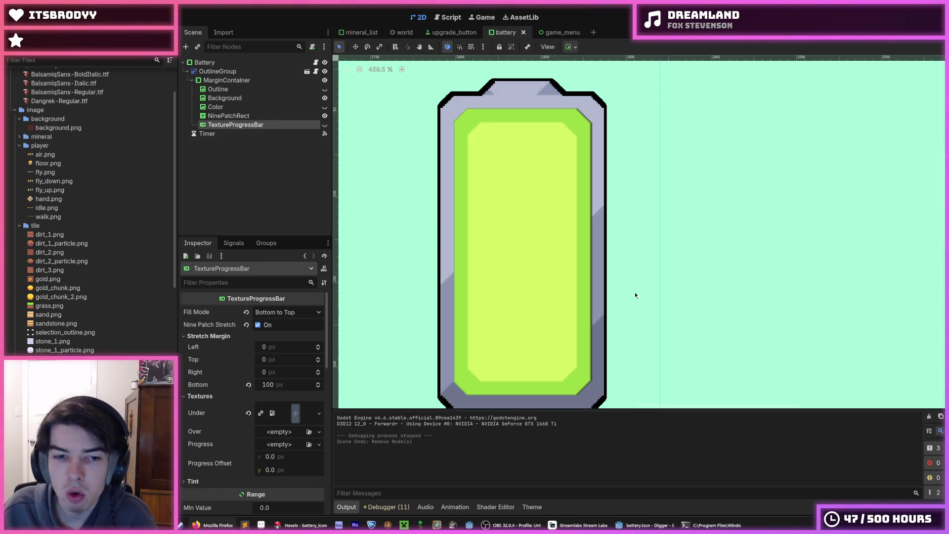
Step: Reset the TextureProgressBar's bottom stretch margin to 0
click(242, 116)
click(253, 125)
scroll(220, 348, down, 1)
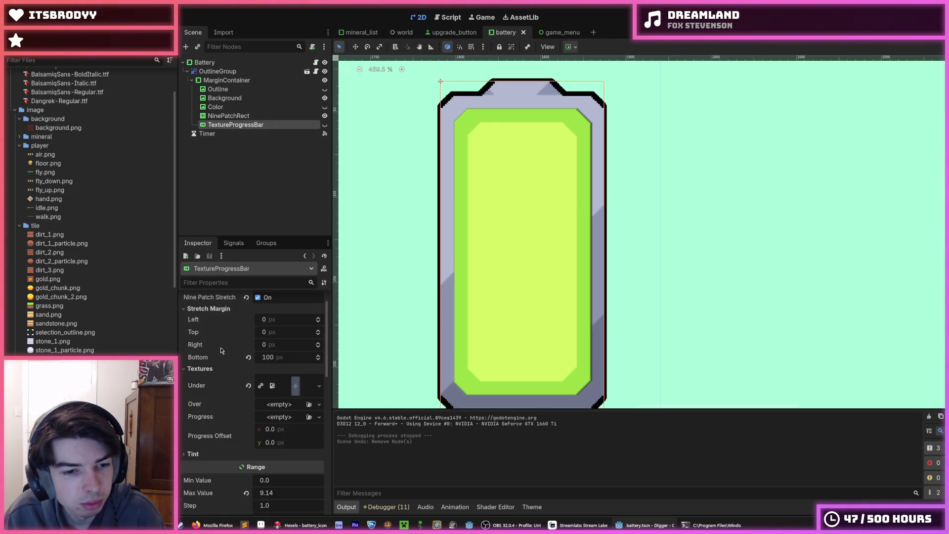
click(249, 356)
Step: Show the TextureProgressBar and hide the Background layer
click(324, 124)
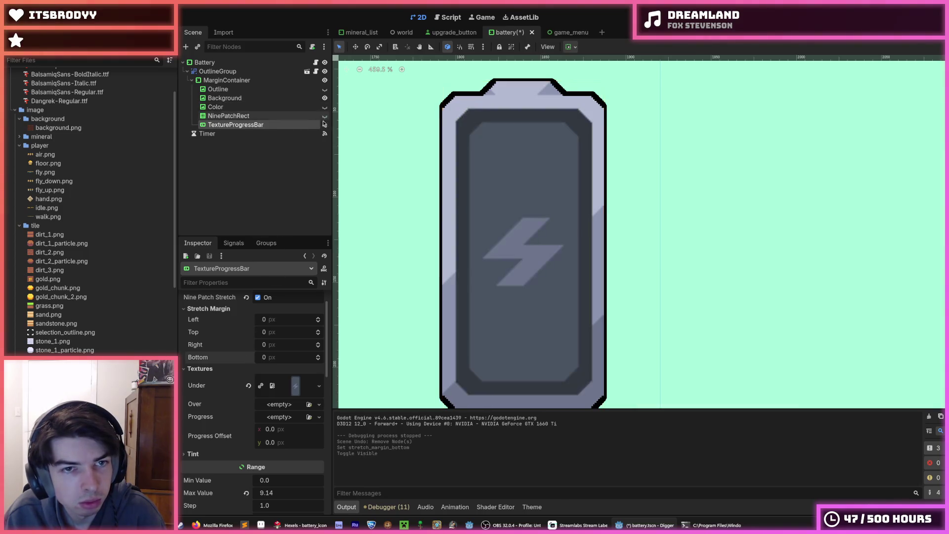
click(324, 116)
click(324, 98)
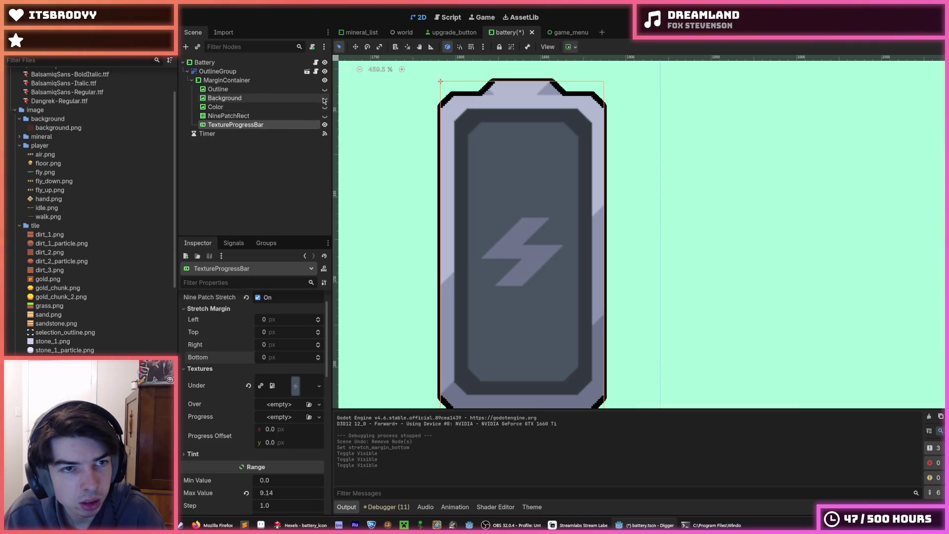
click(324, 99)
click(324, 98)
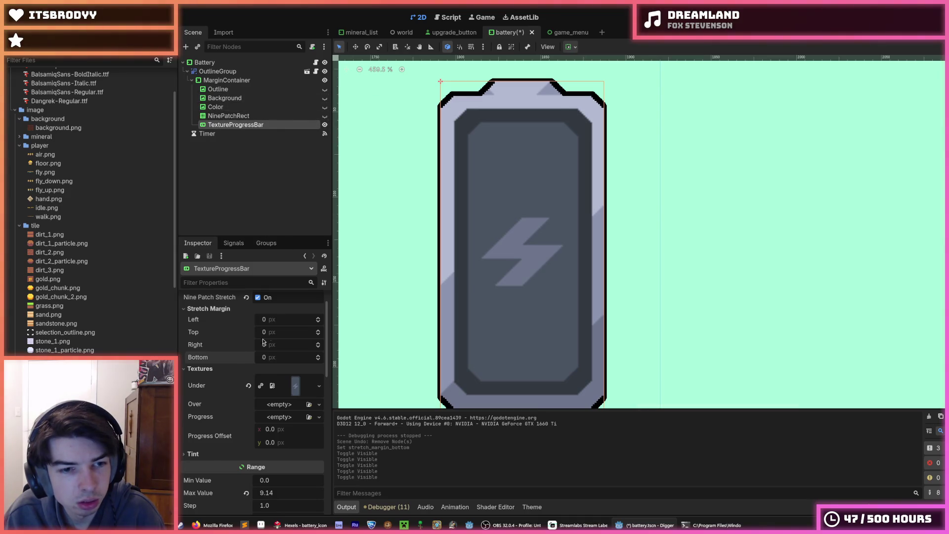
scroll(239, 357, up, 1)
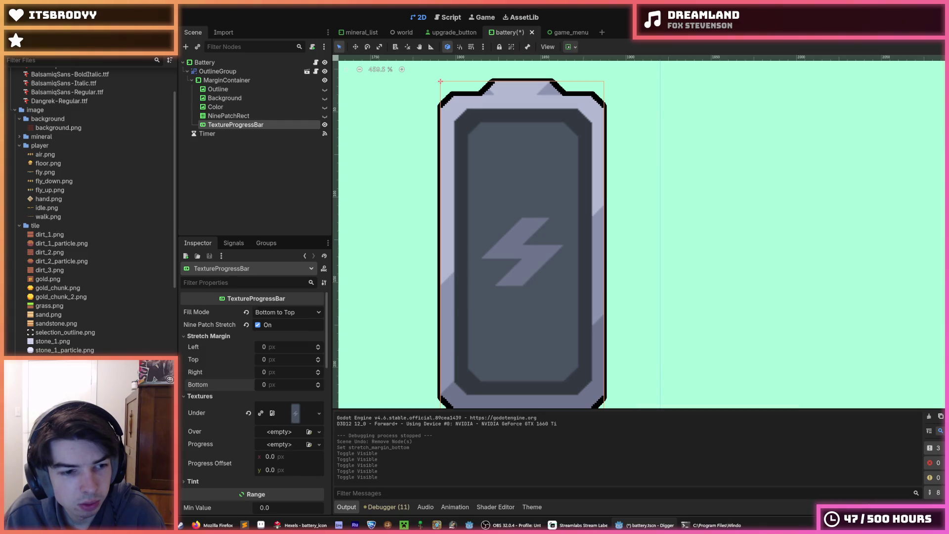
Step: Set the green battery image as the TextureProgressBar's progress texture
drag(270, 408, 283, 445)
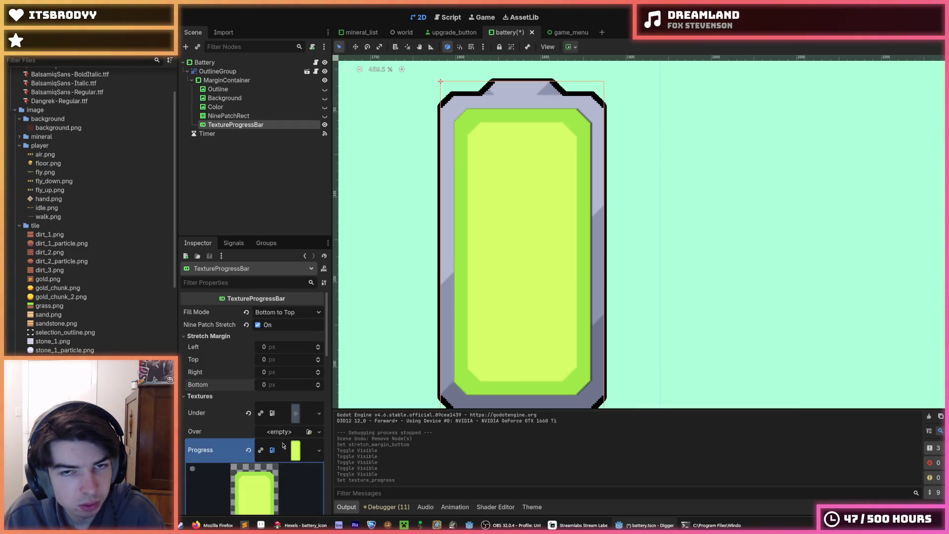
scroll(451, 340, down, 2)
scroll(236, 420, down, 5)
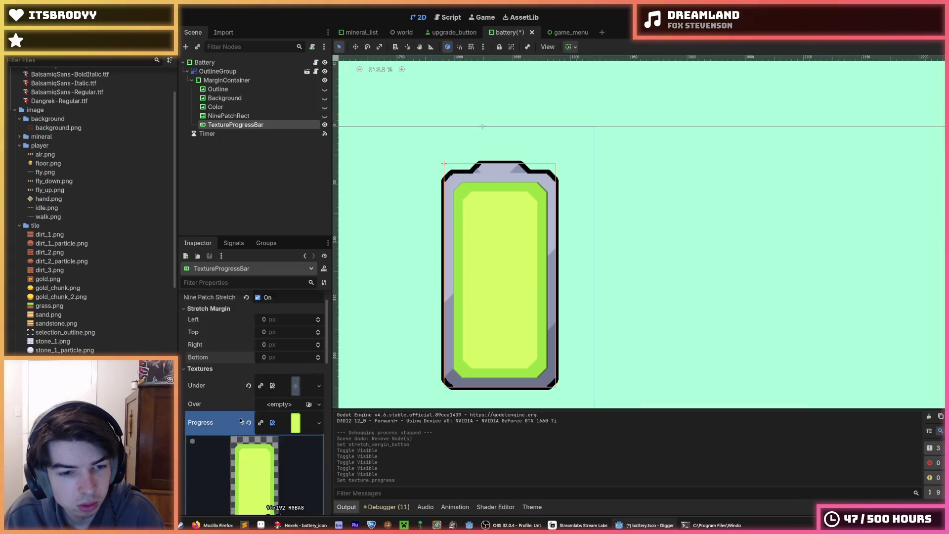
scroll(236, 419, up, 5)
scroll(239, 410, down, 5)
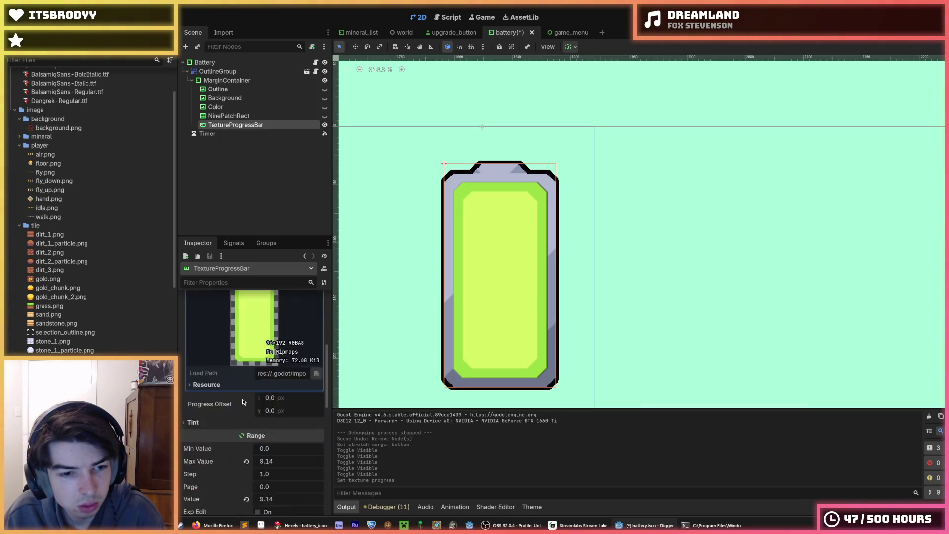
scroll(242, 402, up, 5)
Step: Set the left stretch margin to 120, then fine-tune it down to 106 px
click(271, 347)
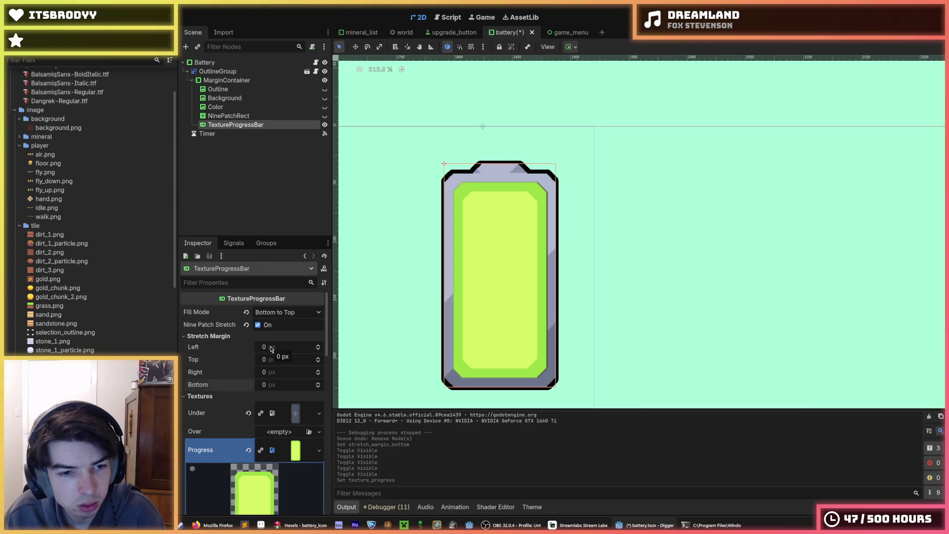
text(120)
key(Return)
mouse_move(277, 347)
mouse_down()
mouse_move(267, 347)
mouse_move(287, 347)
mouse_move(266, 347)
mouse_up()
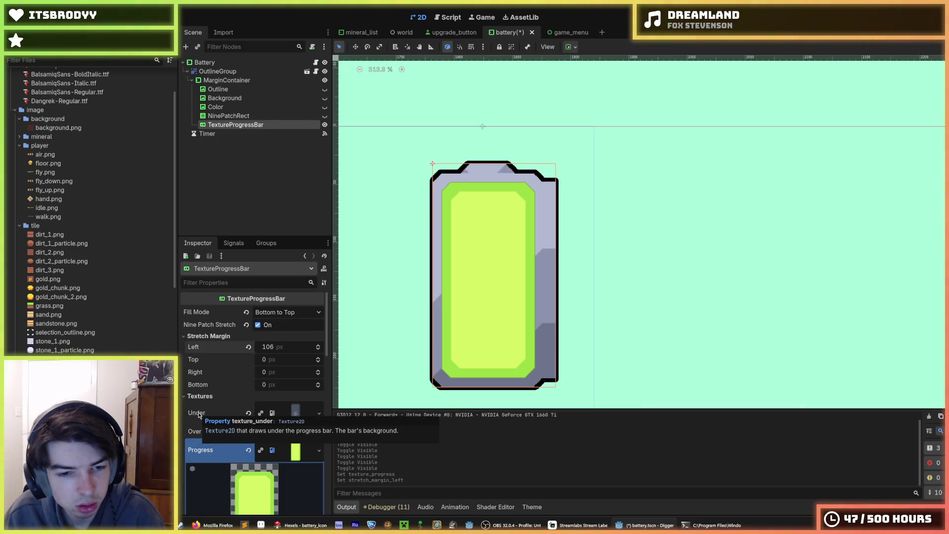
scroll(199, 414, down, 5)
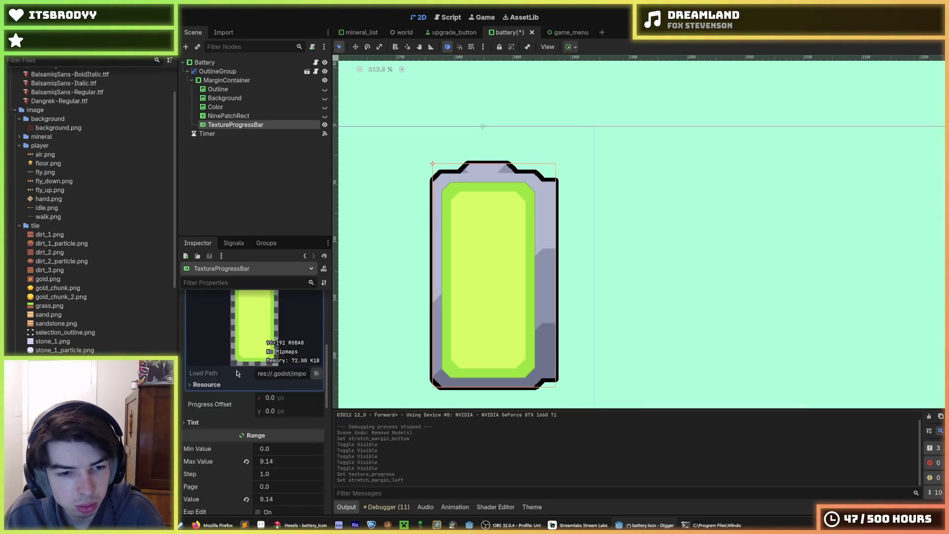
scroll(225, 378, down, 1)
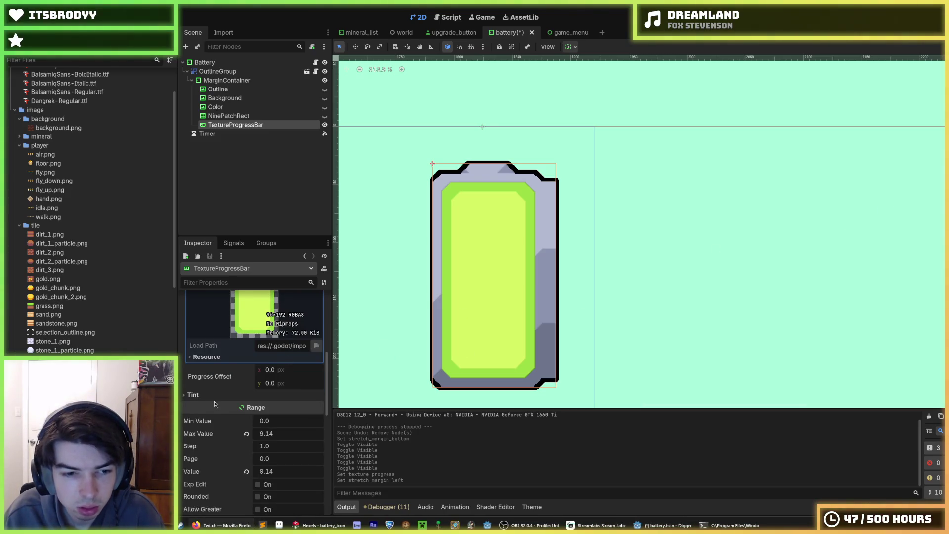
scroll(219, 408, down, 2)
mouse_move(210, 430)
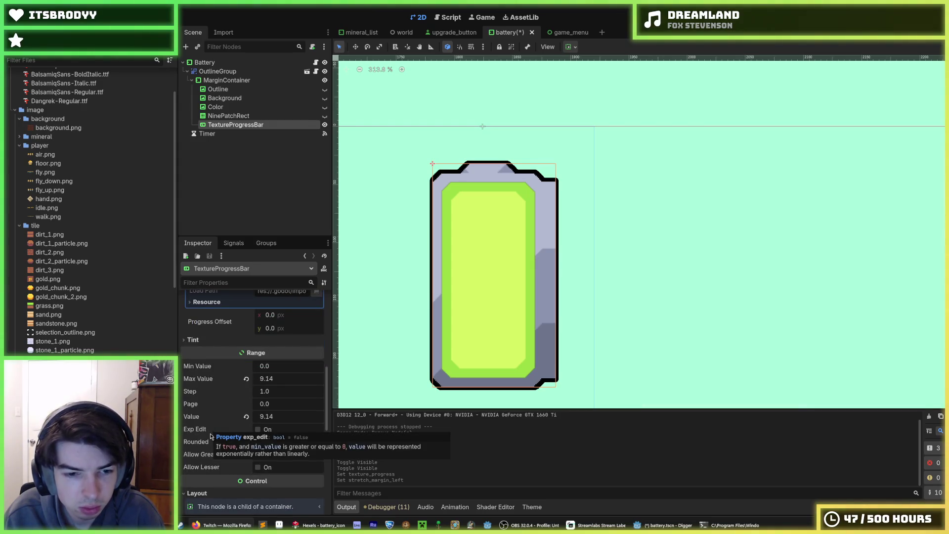
scroll(210, 430, down, 6)
Step: Peek at the container sizing, transform and localization sections
click(220, 401)
click(219, 401)
click(217, 390)
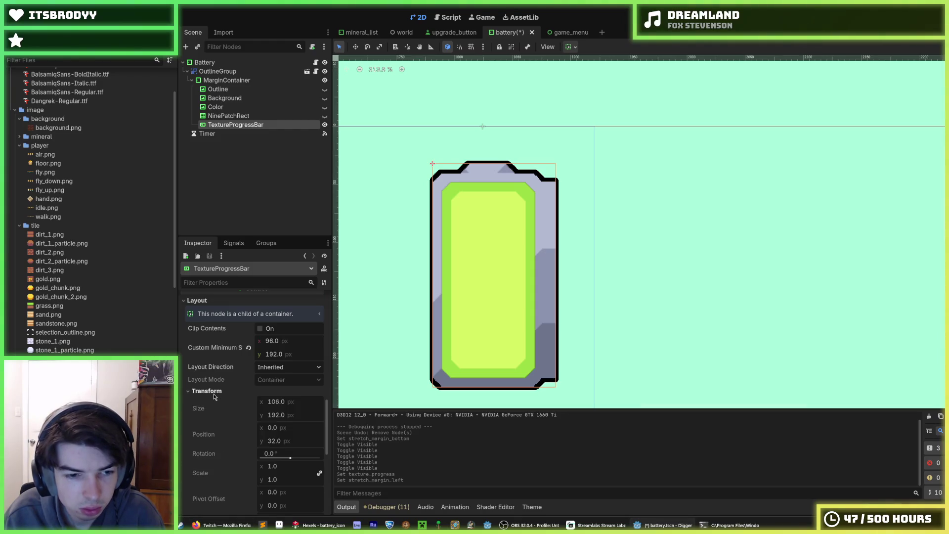
click(217, 391)
click(218, 414)
click(218, 411)
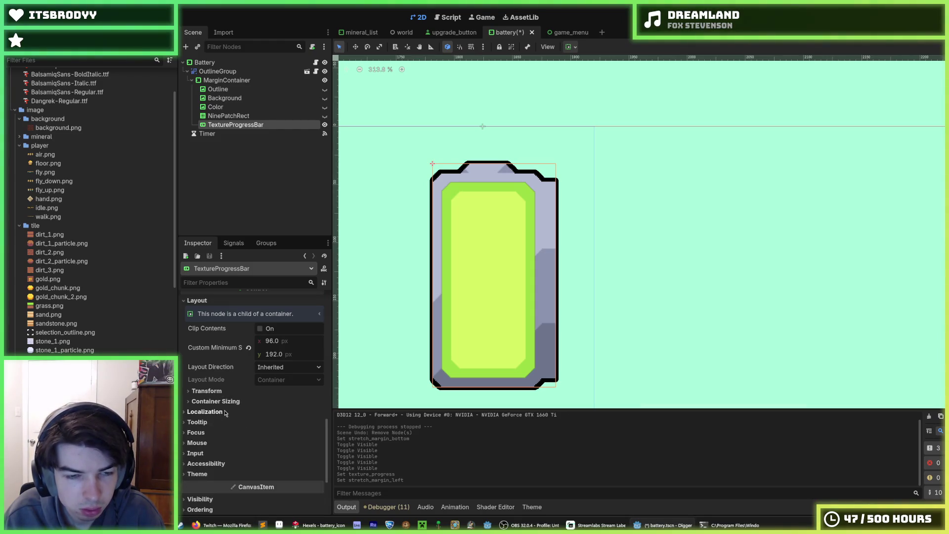
scroll(218, 411, up, 4)
Step: Hide the TextureProgressBar and Color layer, leaving the NinePatchRect visible
click(325, 125)
click(325, 116)
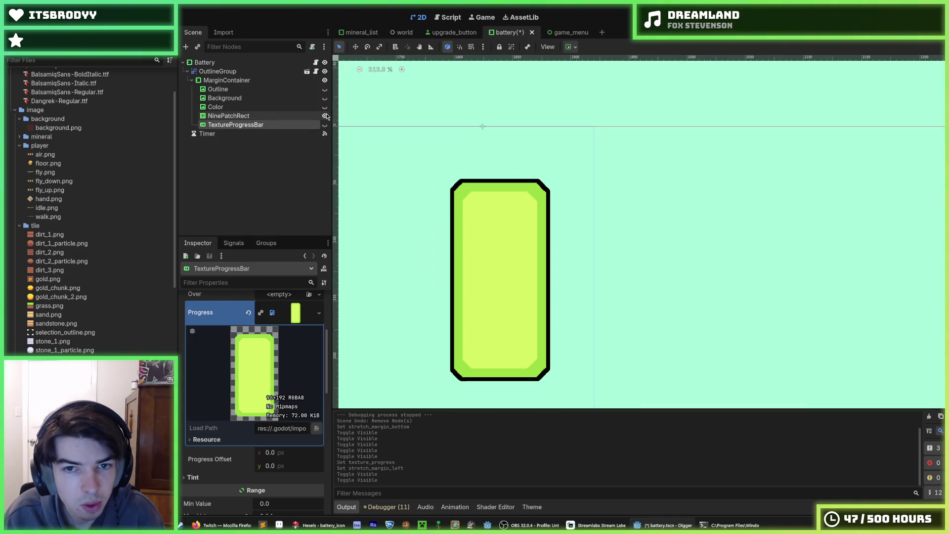
click(325, 107)
click(325, 108)
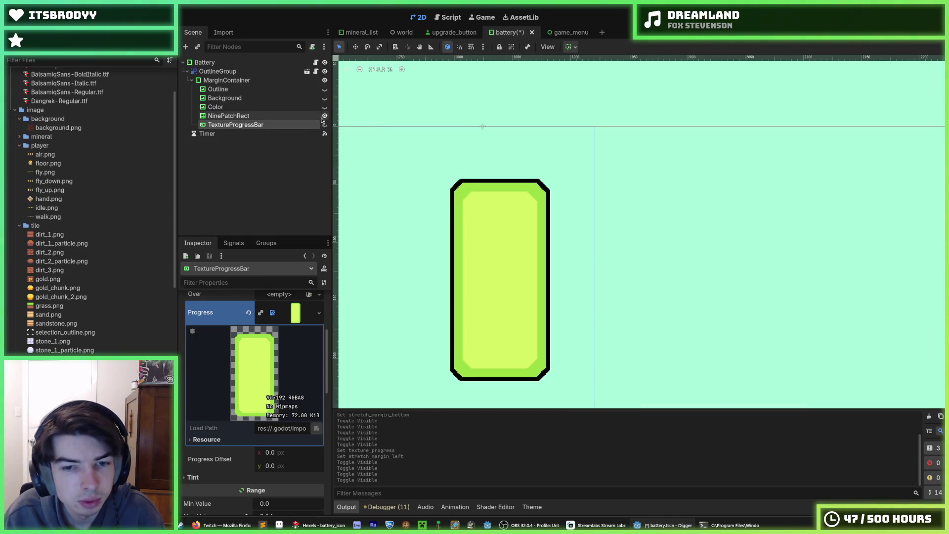
click(325, 115)
click(325, 115)
Step: Lower the TextureProgressBar's max value to about 4.255
scroll(213, 454, down, 5)
scroll(212, 454, down, 2)
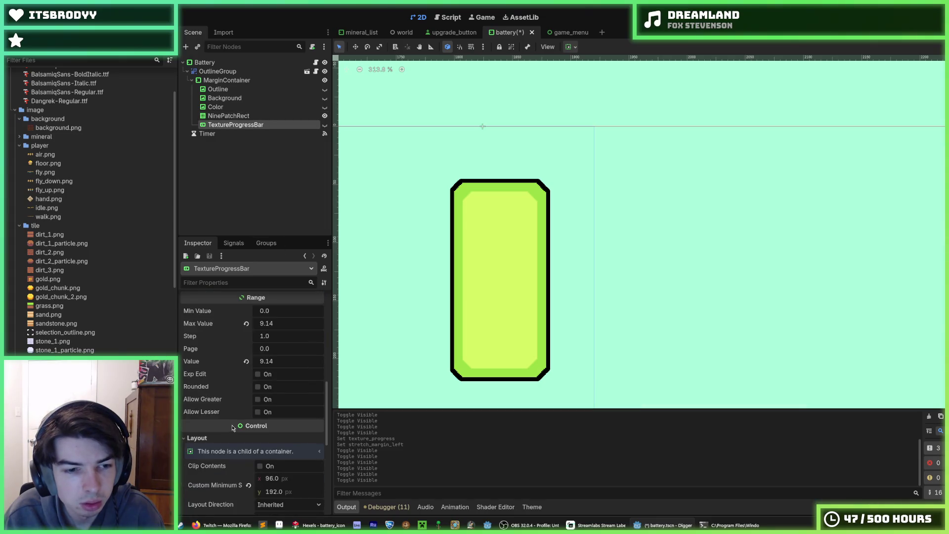
scroll(213, 454, up, 3)
mouse_move(267, 411)
mouse_down()
mouse_move(232, 411)
mouse_move(282, 408)
mouse_up()
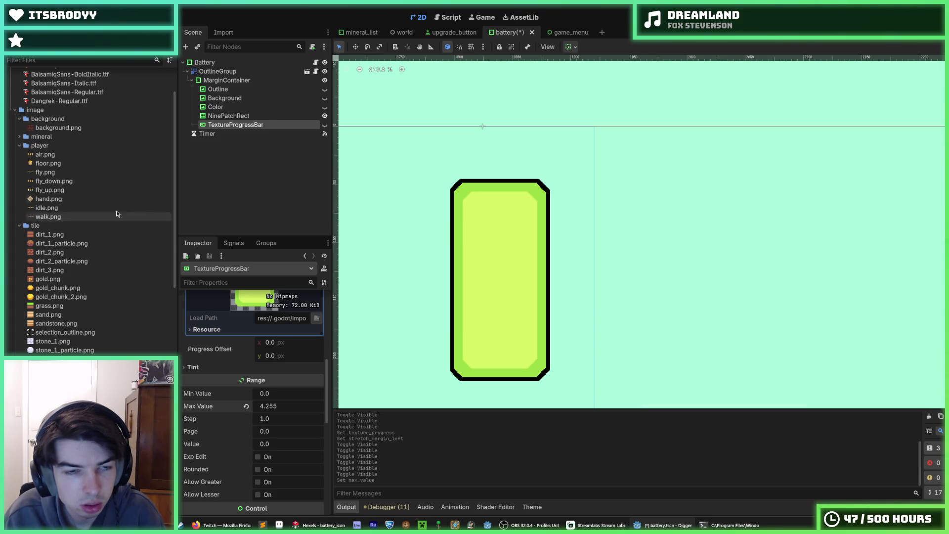
click(268, 117)
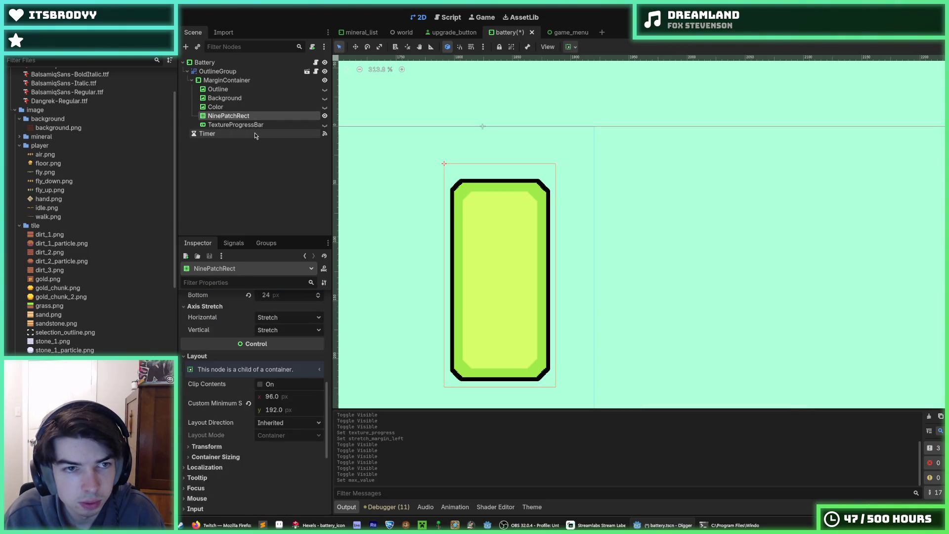
Step: Try a narrower NinePatchRect minimum width and a shorter minimum height, undoing both to keep 96 × 192
drag(275, 399, 269, 399)
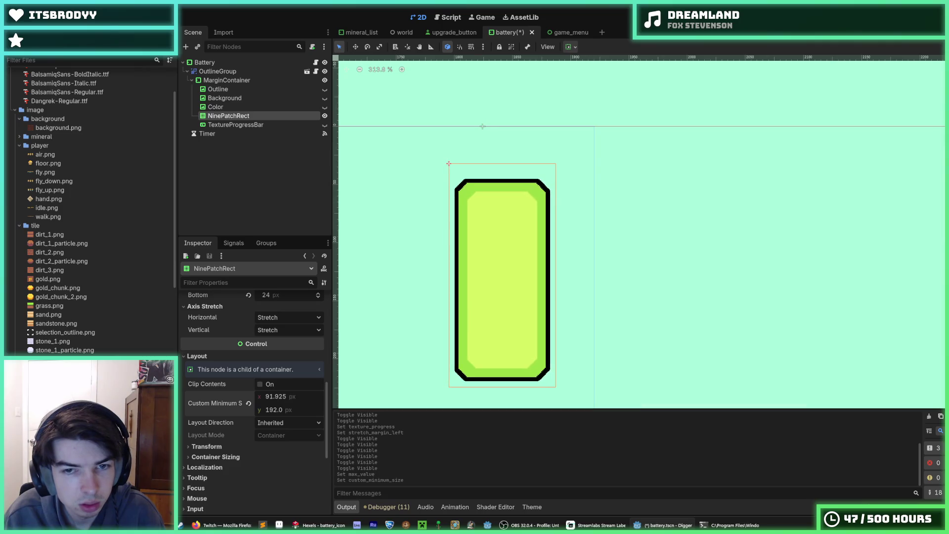
key(ctrl+z)
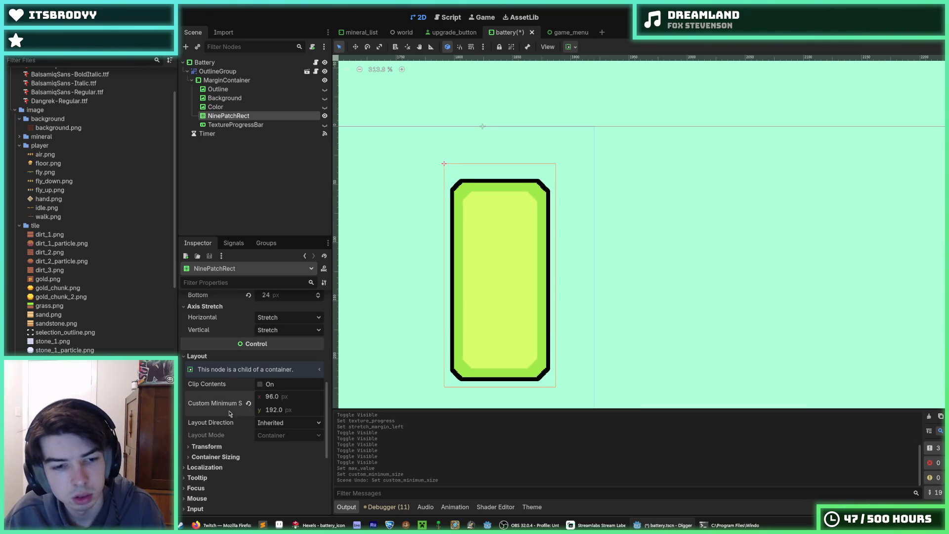
scroll(223, 378, down, 3)
click(223, 365)
click(224, 364)
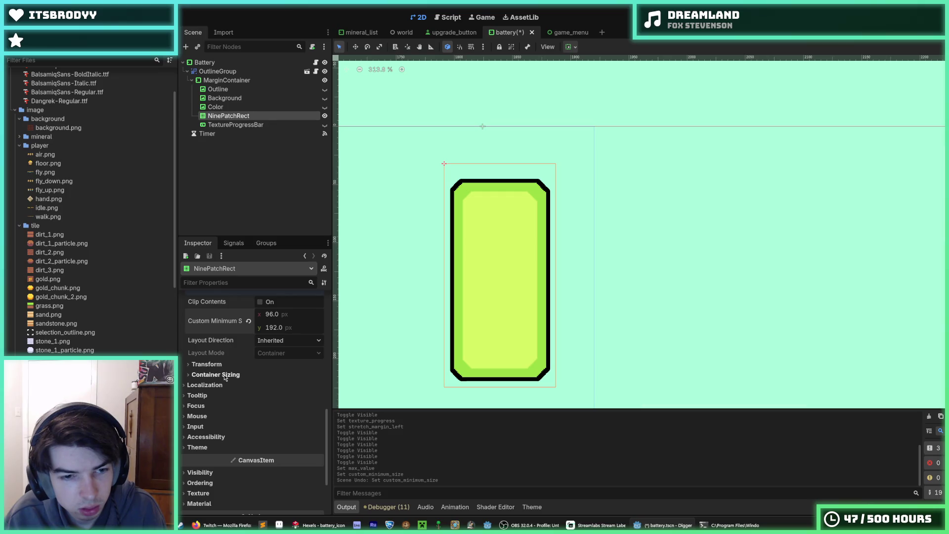
mouse_move(275, 327)
mouse_down()
mouse_move(242, 327)
mouse_move(262, 327)
mouse_up()
key(ctrl+z)
key(ctrl+z)
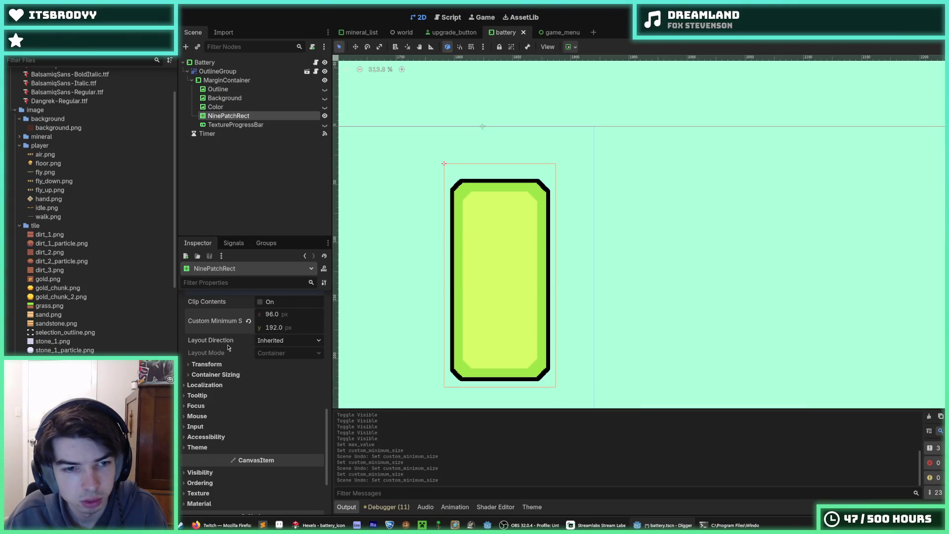
scroll(246, 369, up, 5)
scroll(222, 388, up, 3)
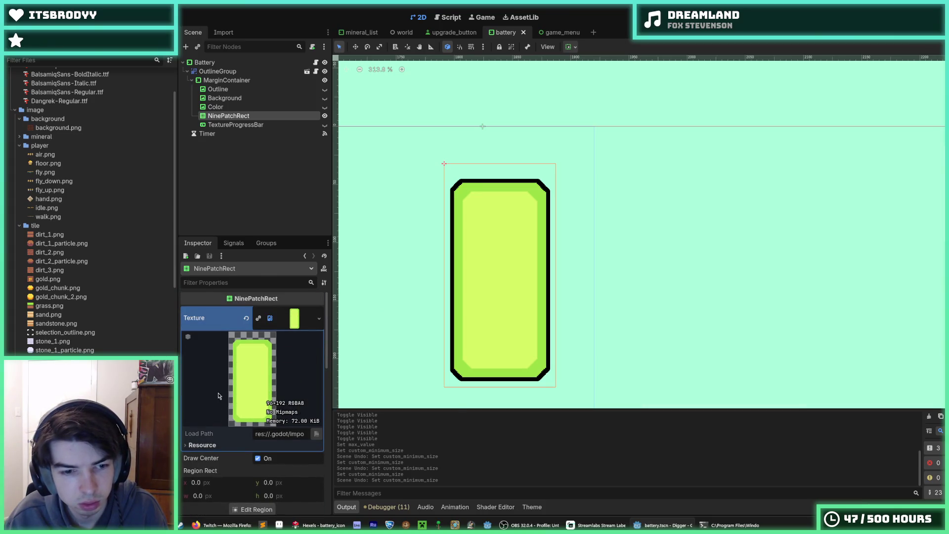
scroll(222, 399, down, 3)
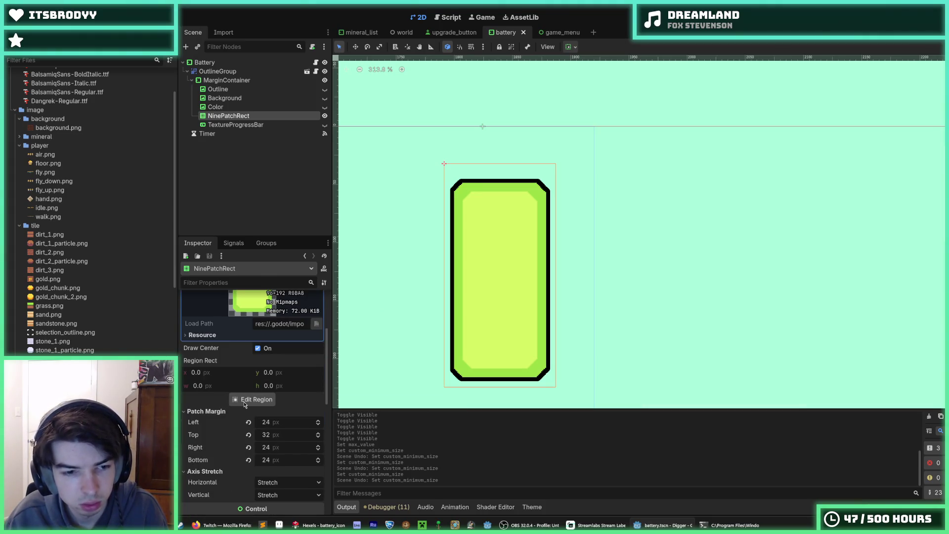
click(245, 400)
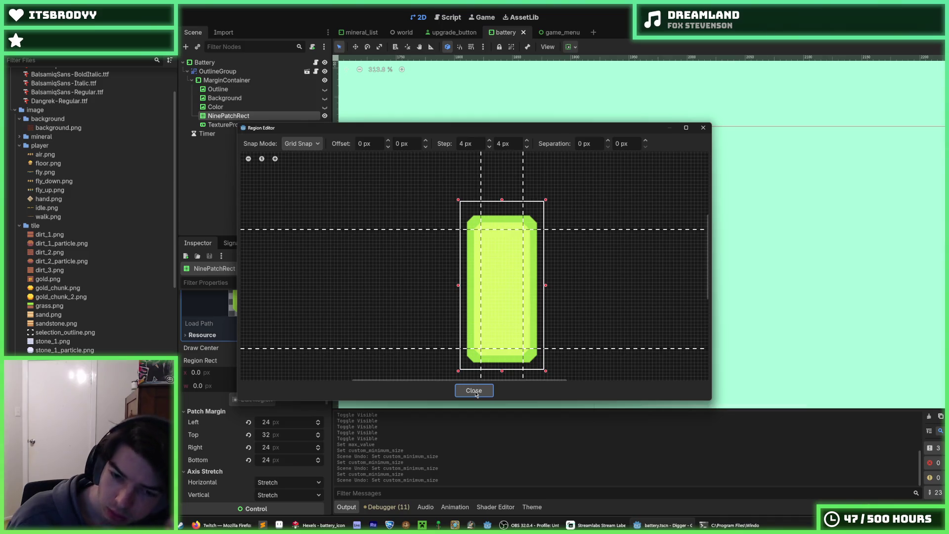
click(475, 391)
scroll(478, 355, up, 1)
scroll(478, 355, up, 3)
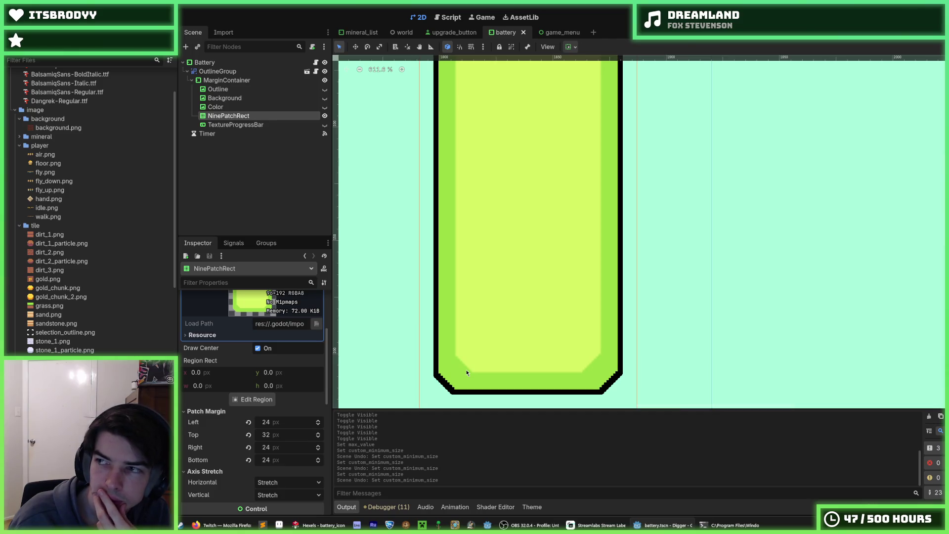
scroll(475, 364, down, 4)
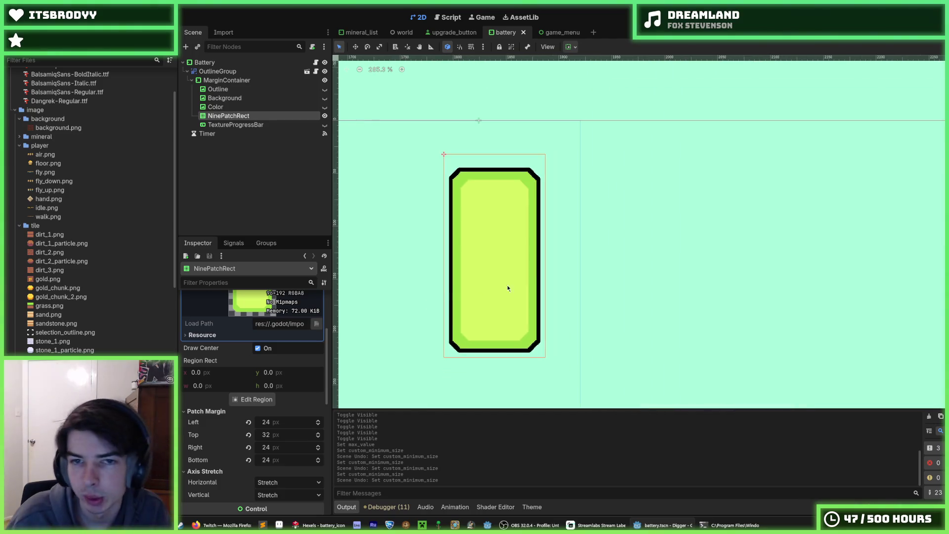
key(ctrl+s)
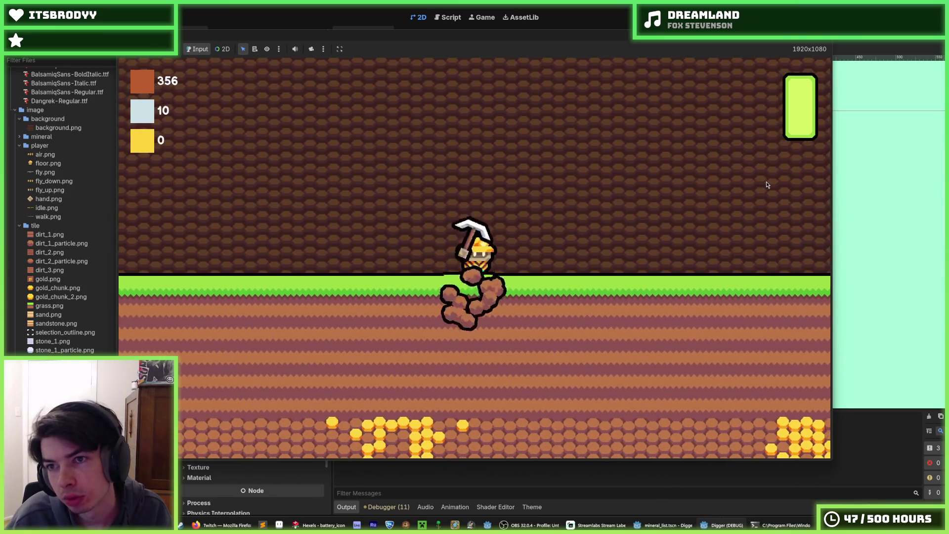
Step: Dig down with the player to watch the green battery HUD, then stop the test run with F8
key(s)
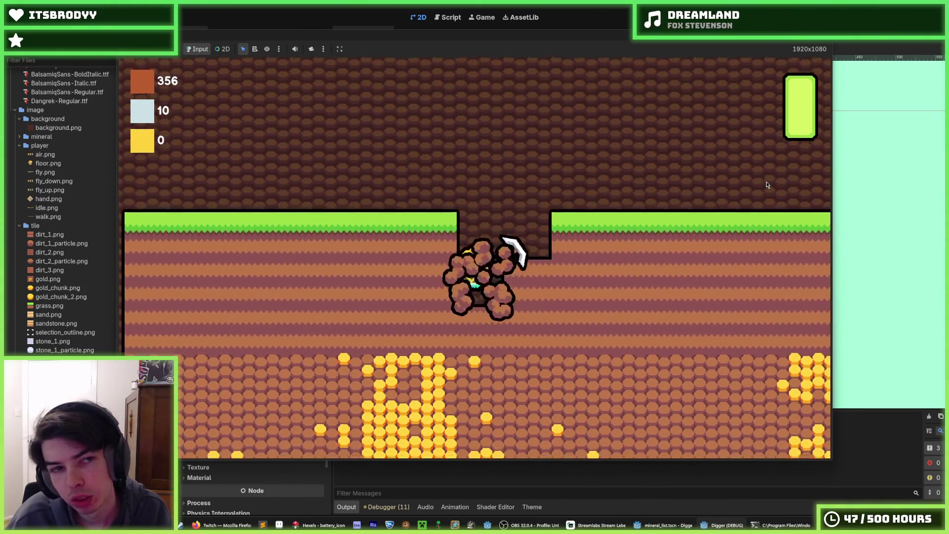
key(F8)
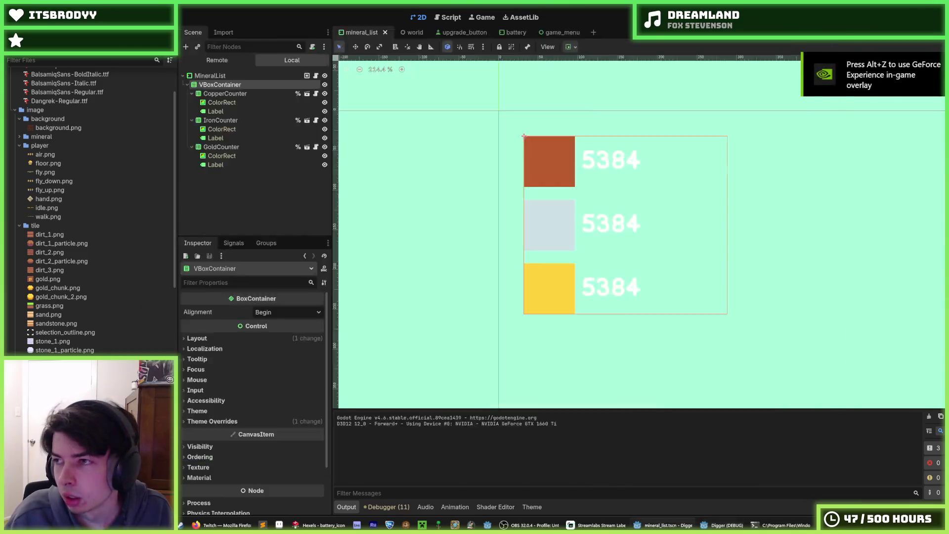